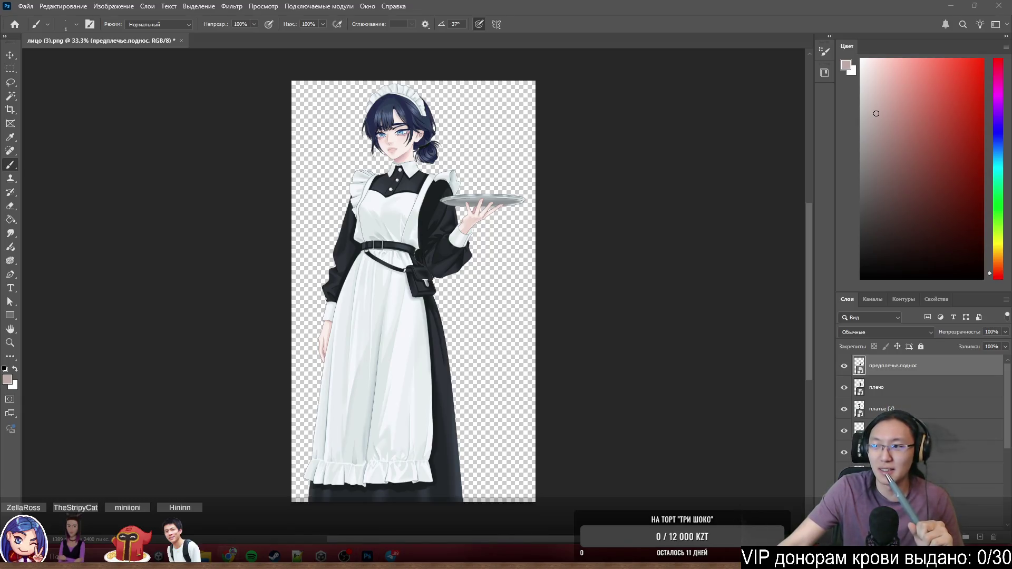
Show the Windows notifications and calendar panel over the workspace, then dismiss it.
key("super+n")
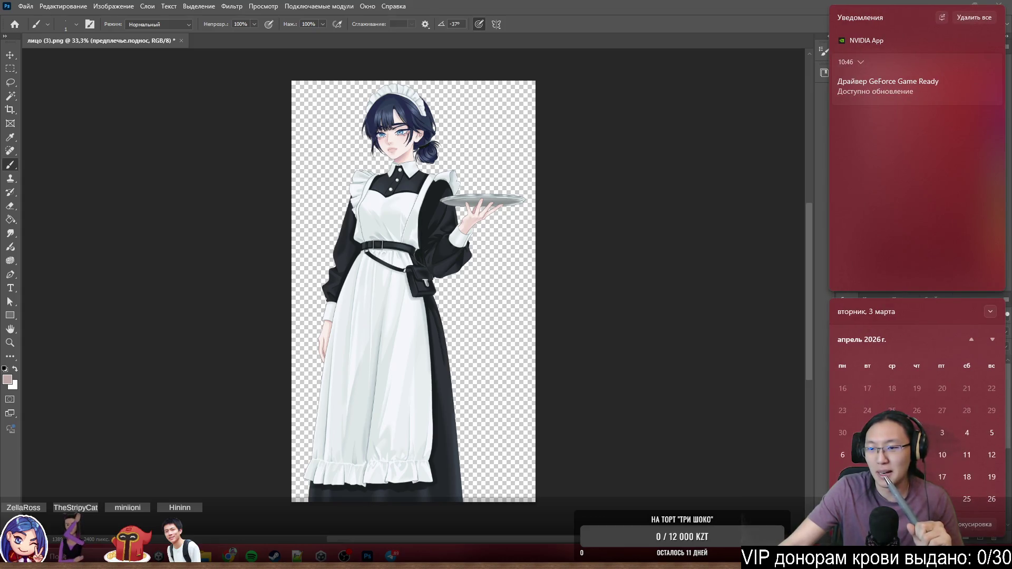
scroll(927, 445, "up", 2)
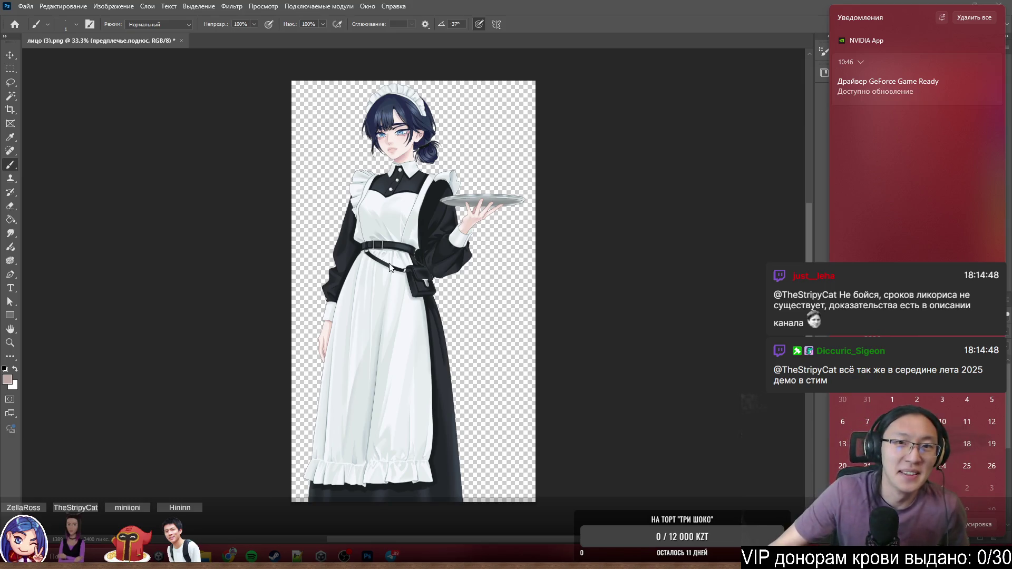
left_click(600, 8)
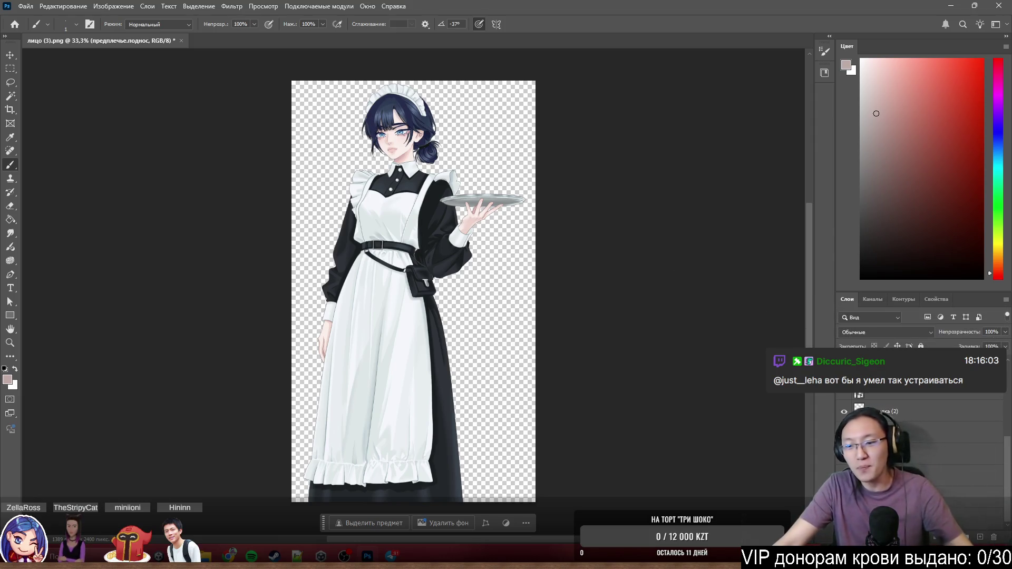
Rasterize the forearm-and-tray layer from its layer context menu.
right_click(875, 405)
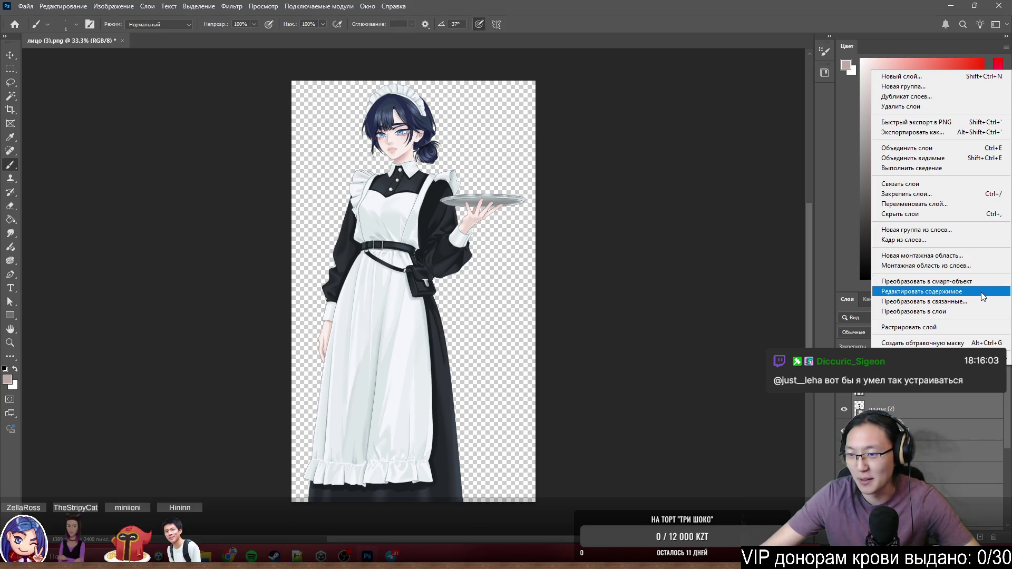
left_click(978, 327)
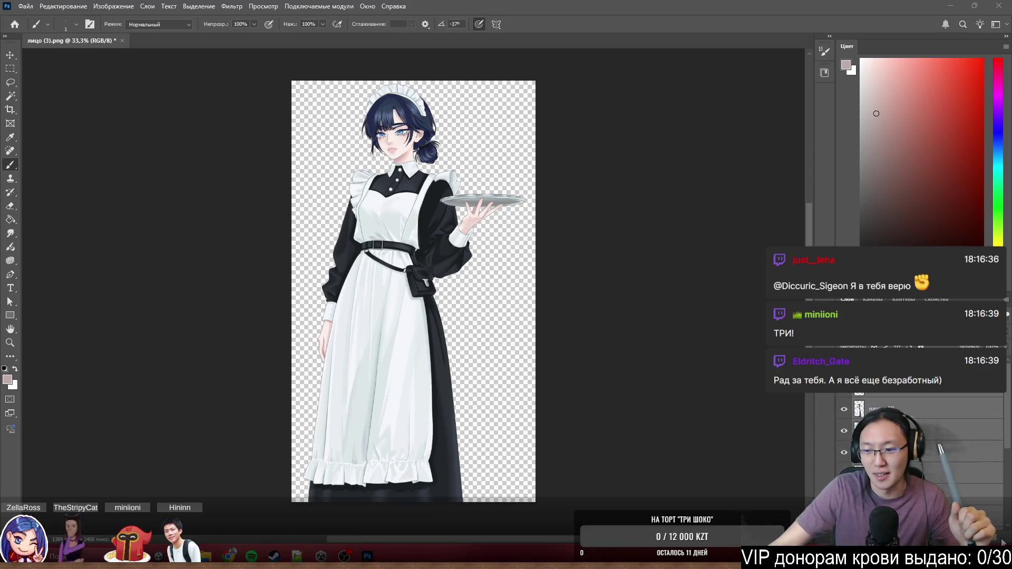
Briefly check the Windows notifications, then bring the Telegram chat window forward.
key("super+n")
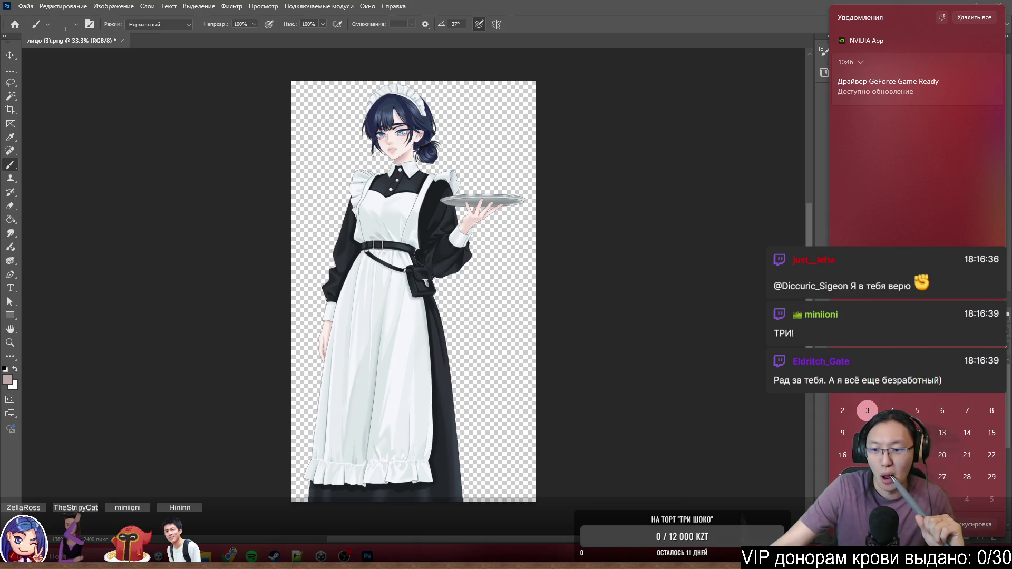
key("Escape")
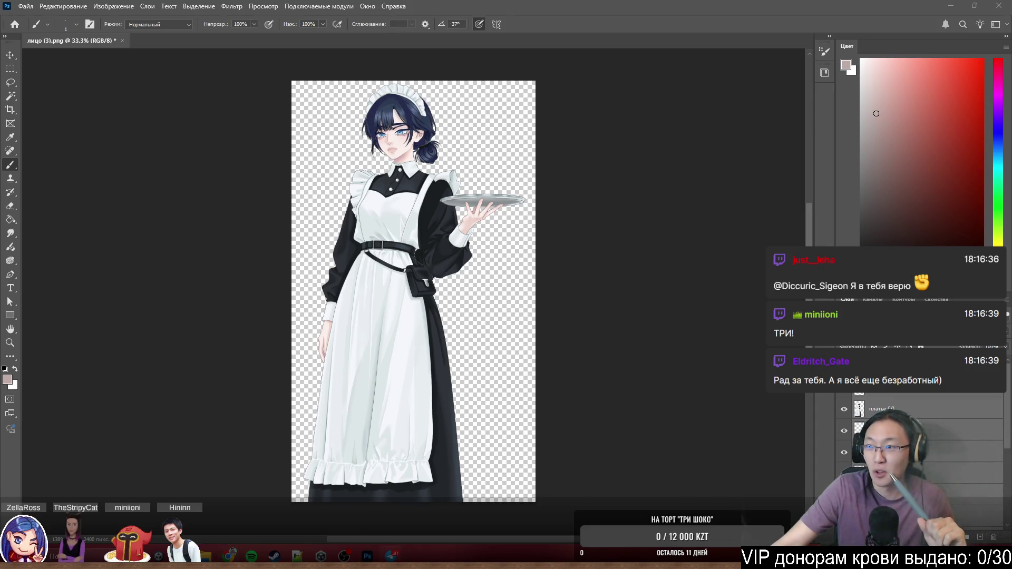
key("alt+Tab")
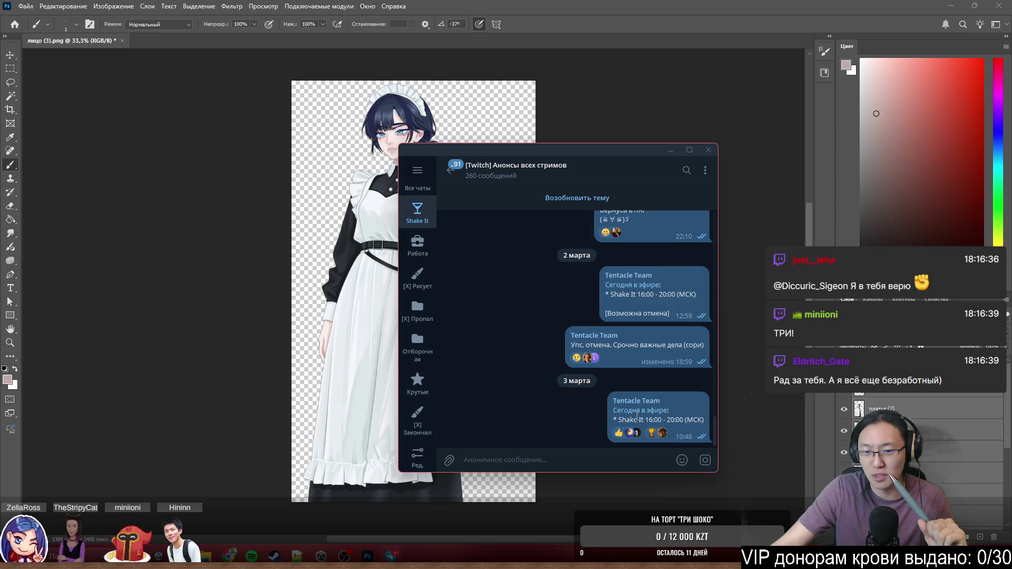
scroll(603, 387, "up", 2)
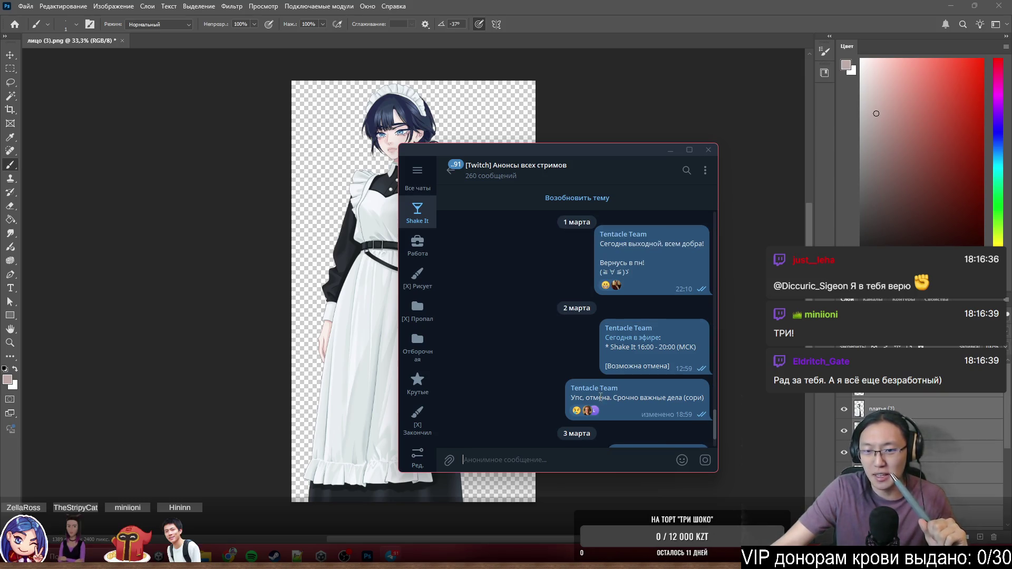
Select and deselect stream announcement messages, clear the selection and close Telegram.
left_click(616, 387)
scroll(648, 391, "up", 2)
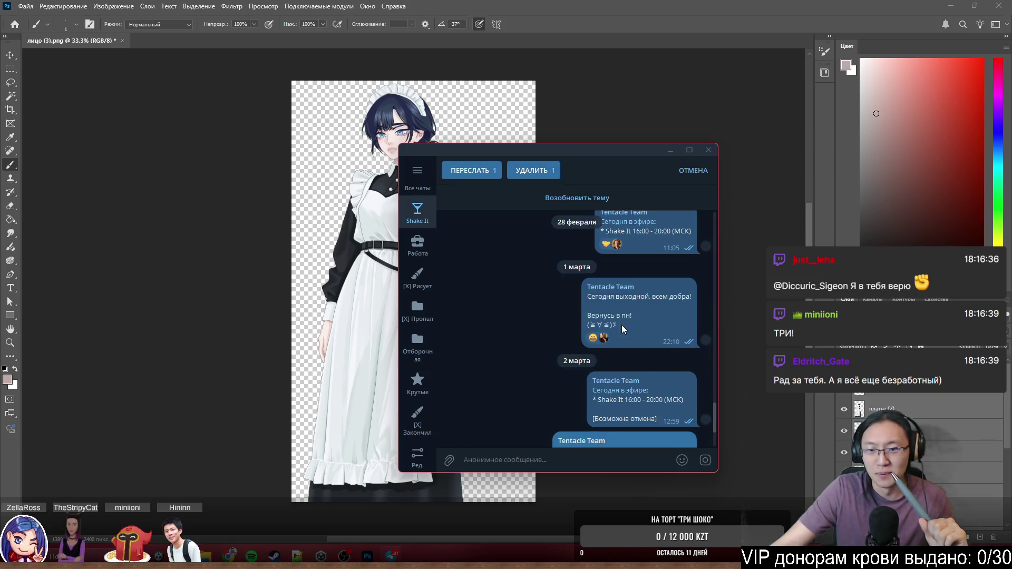
left_click(628, 323)
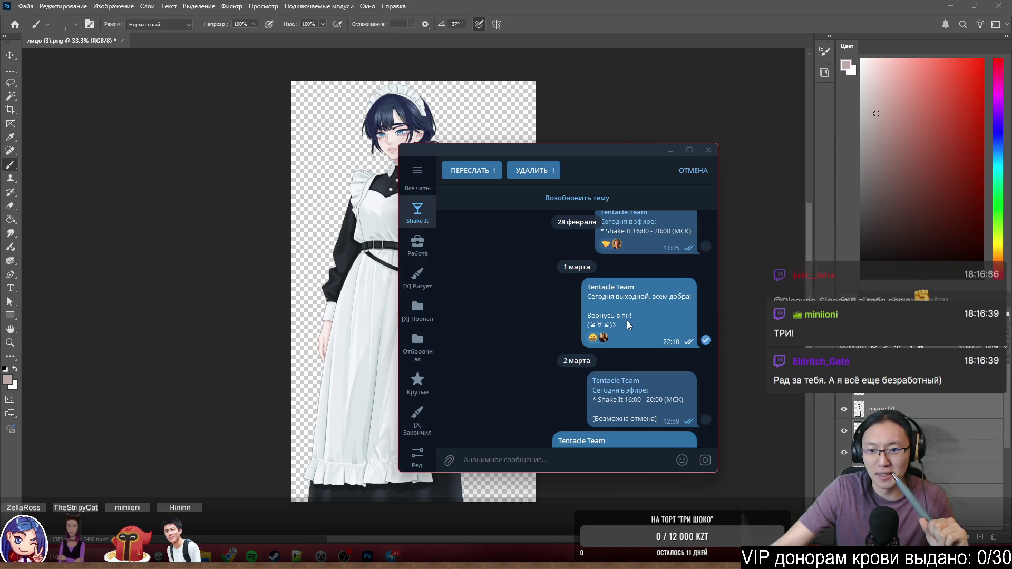
left_click(630, 326)
scroll(643, 356, "up", 2)
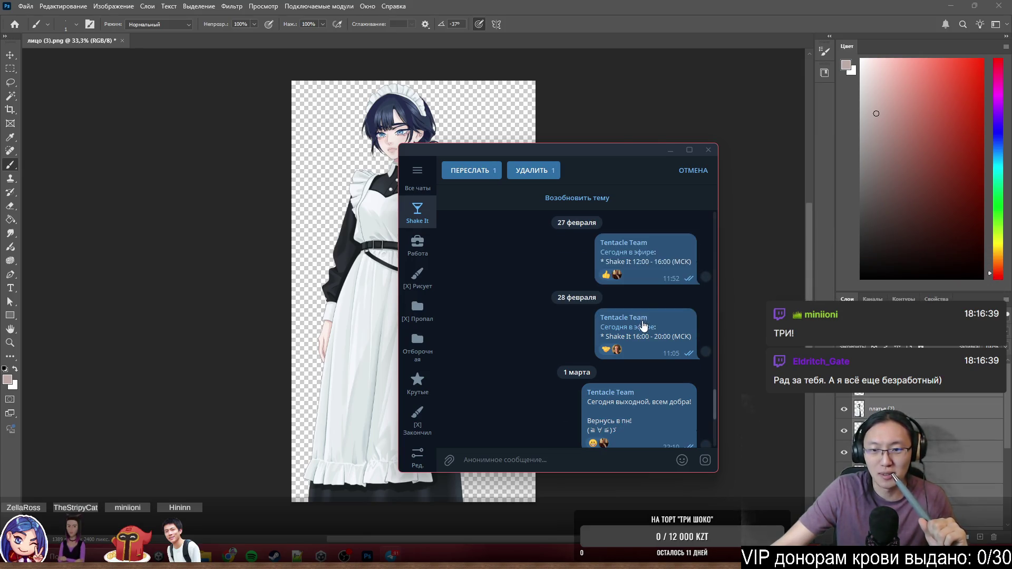
scroll(641, 344, "down", 3)
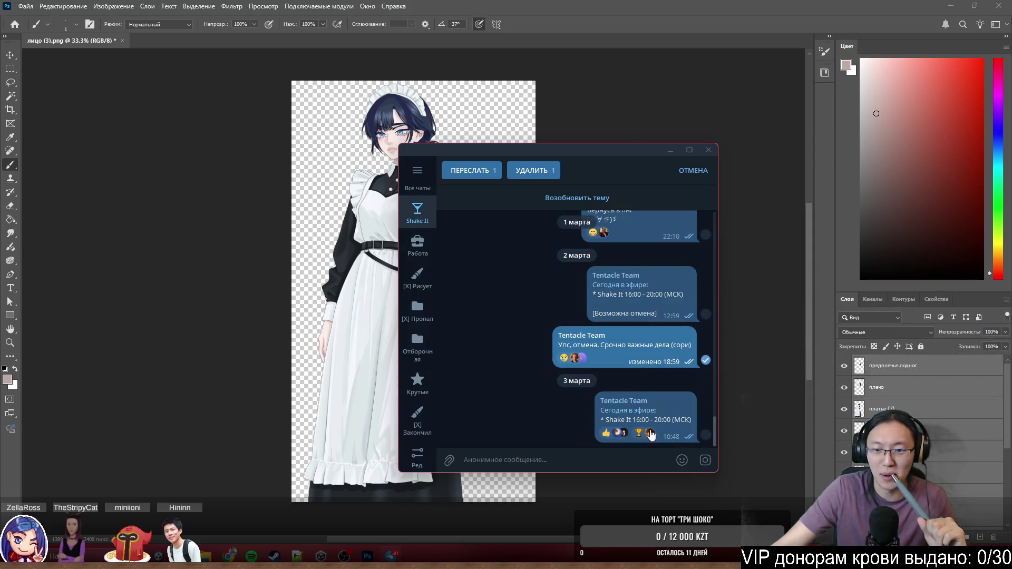
left_click(648, 348)
left_click(708, 150)
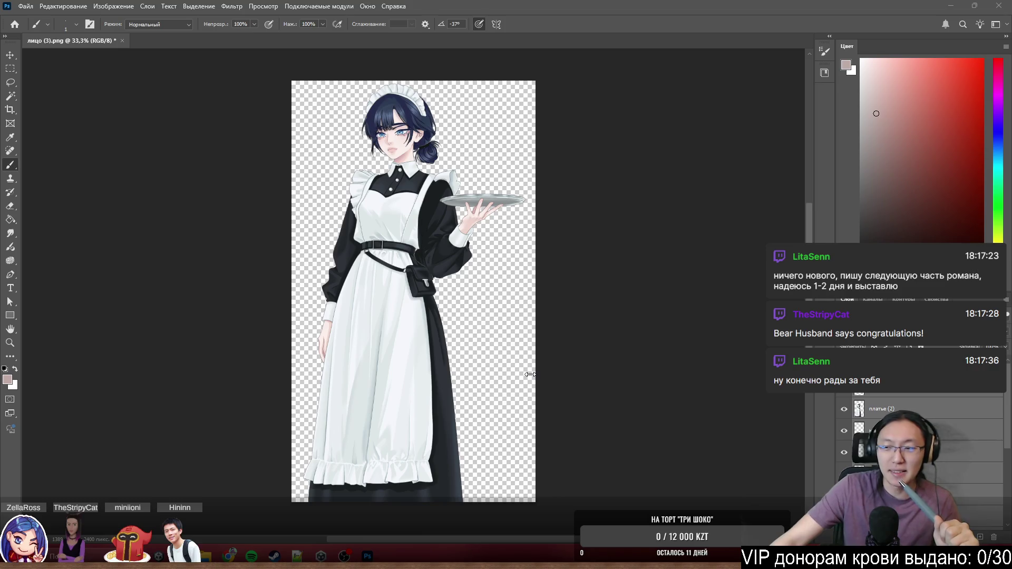
scroll(559, 316, "up", 1)
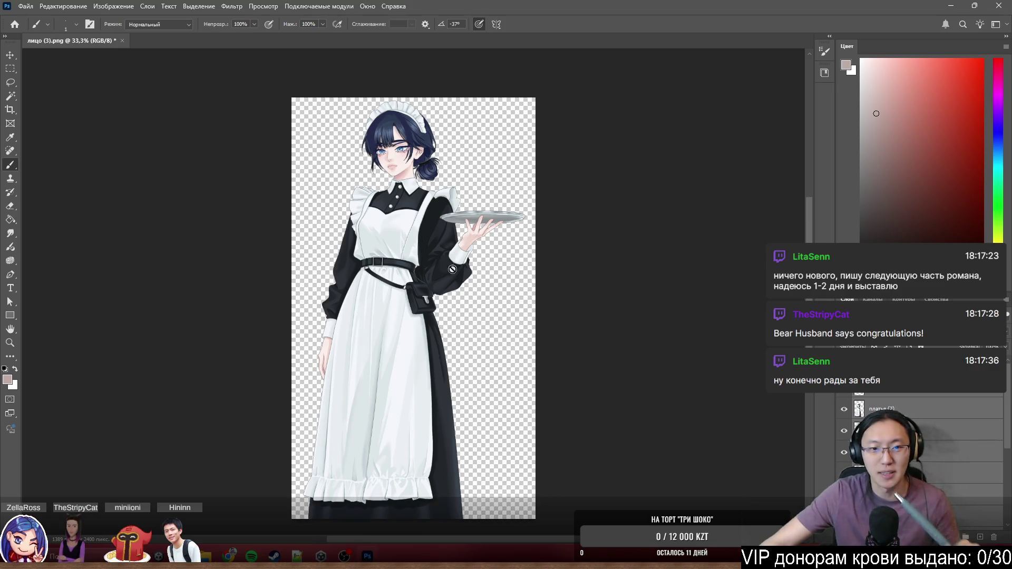
scroll(412, 198, "up", 2)
scroll(459, 238, "up", 1)
scroll(490, 261, "up", 1)
scroll(529, 294, "up", 1)
scroll(528, 293, "down", 1)
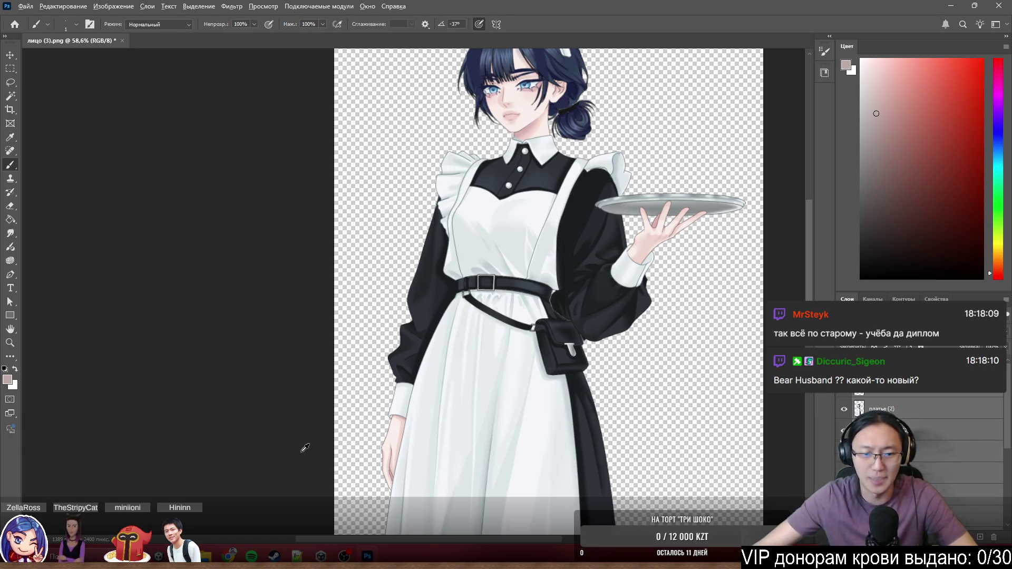
scroll(407, 449, "up", 3)
scroll(407, 449, "down", 3)
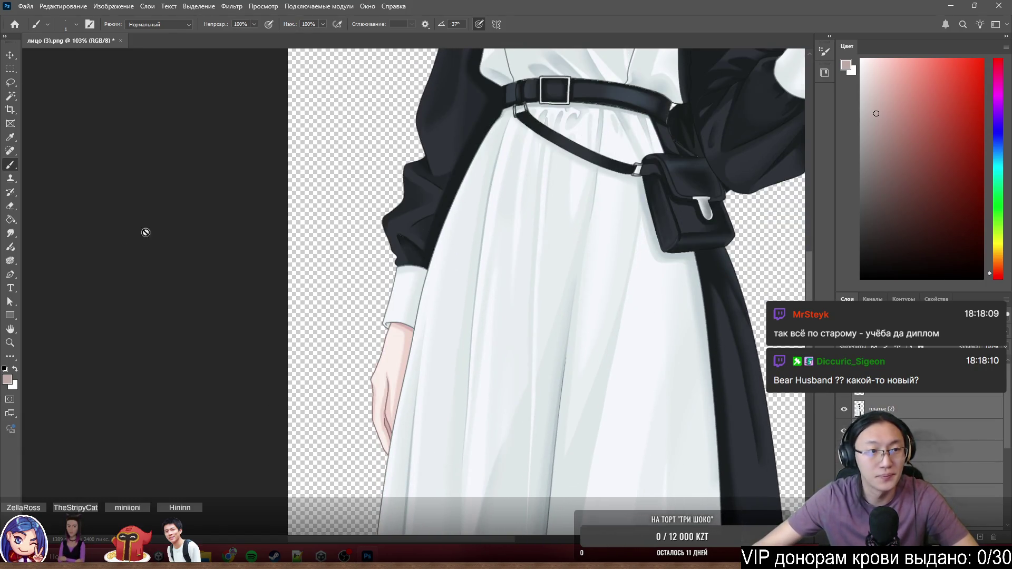
Nudge the arm layer up-left with the Move tool, then undo to keep it in place.
left_click_drag(390, 393, 366, 379)
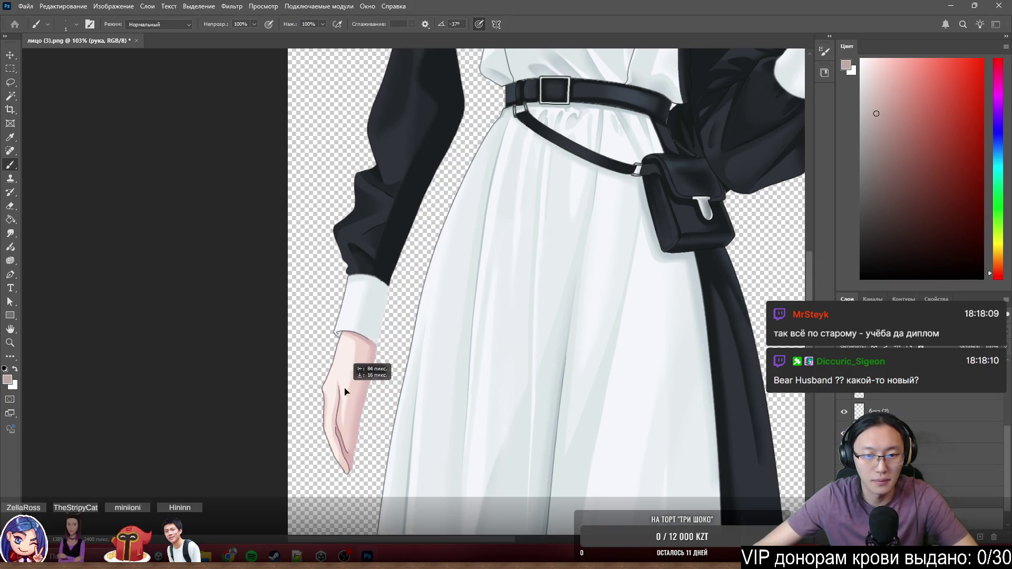
key("ctrl+z")
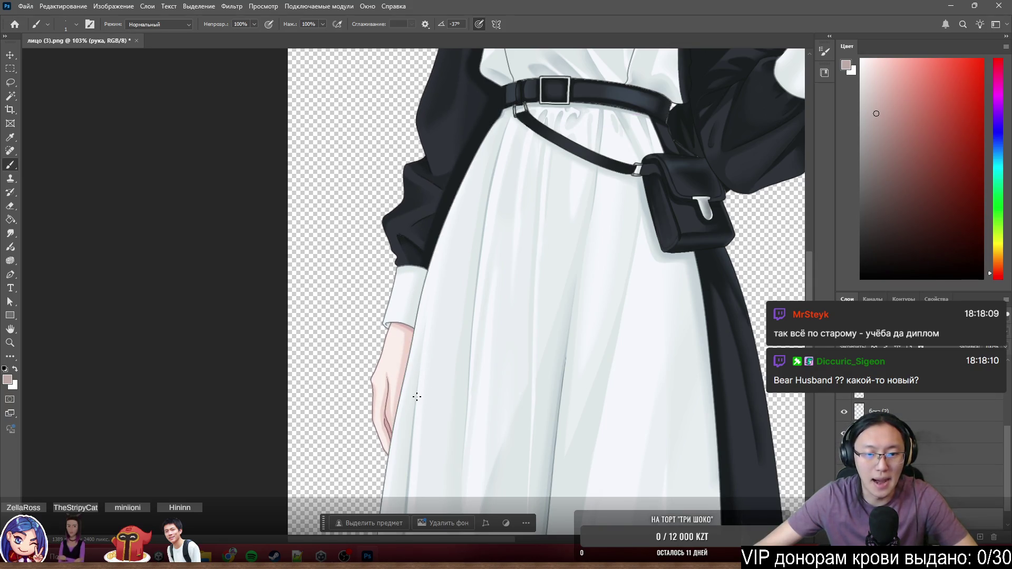
scroll(399, 338, "up", 1)
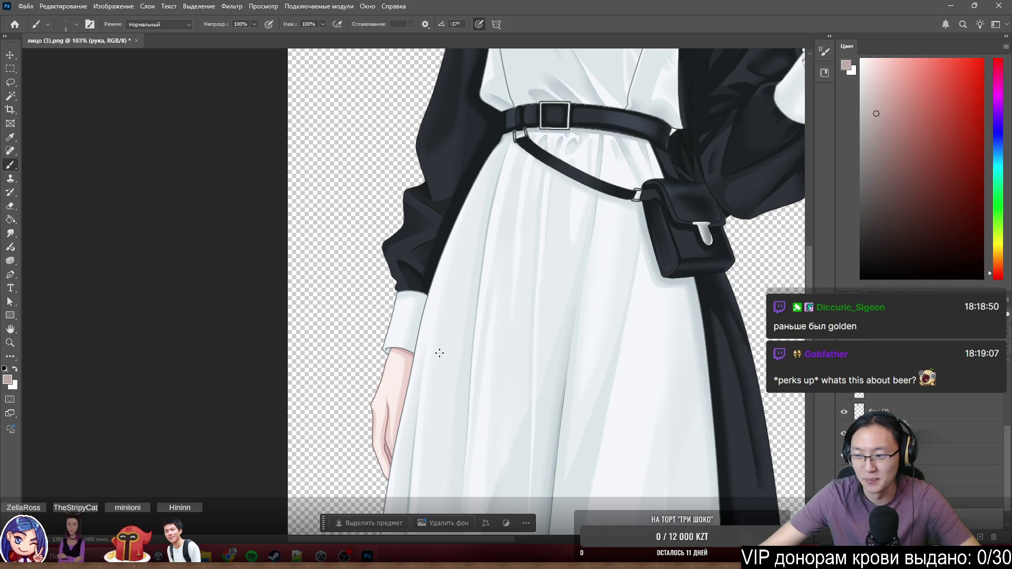
scroll(437, 352, "down", 5)
scroll(502, 203, "up", 4)
scroll(501, 203, "up", 4)
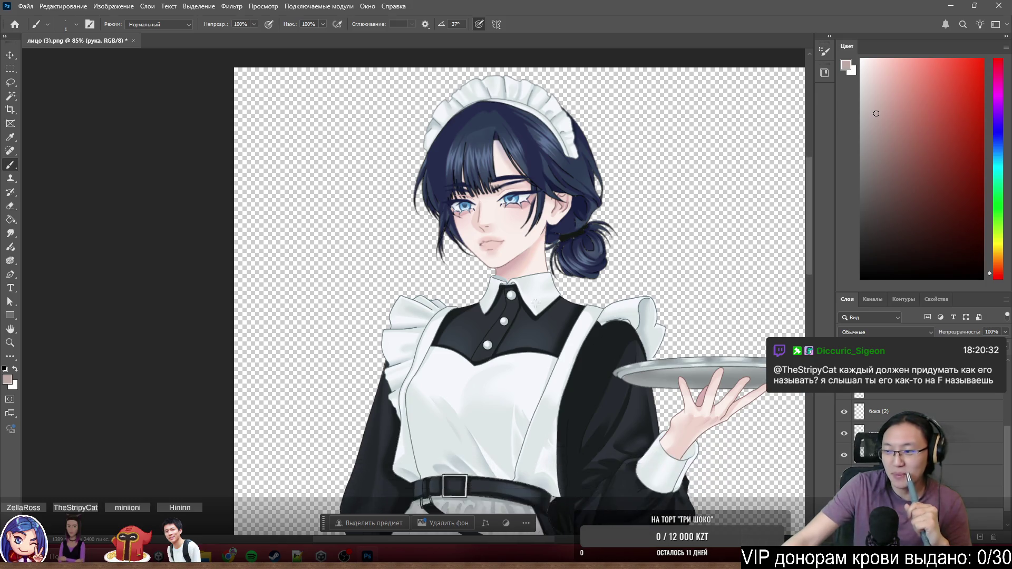
scroll(514, 317, "down", 5)
scroll(425, 196, "up", 2)
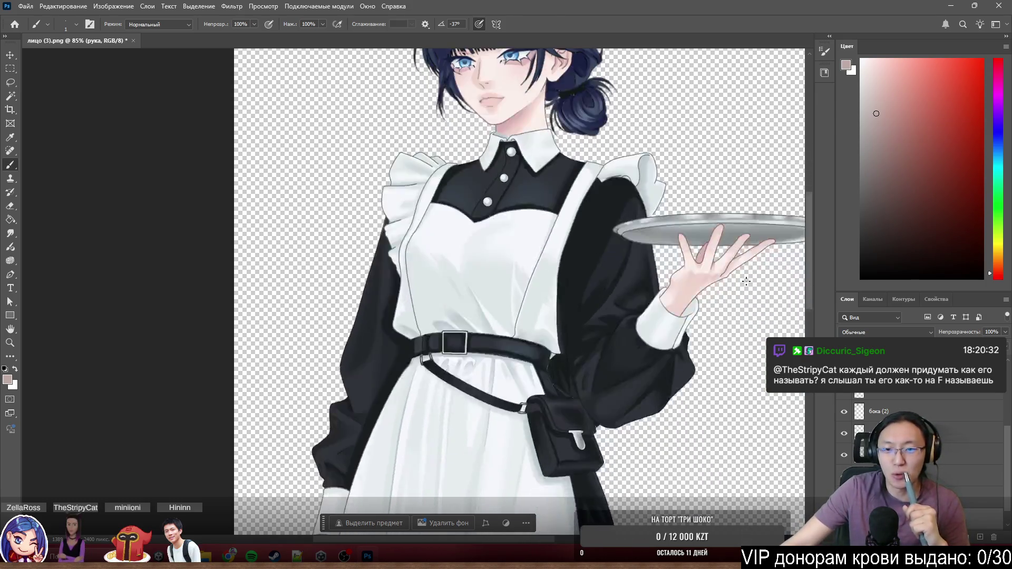
scroll(574, 250, "down", 6)
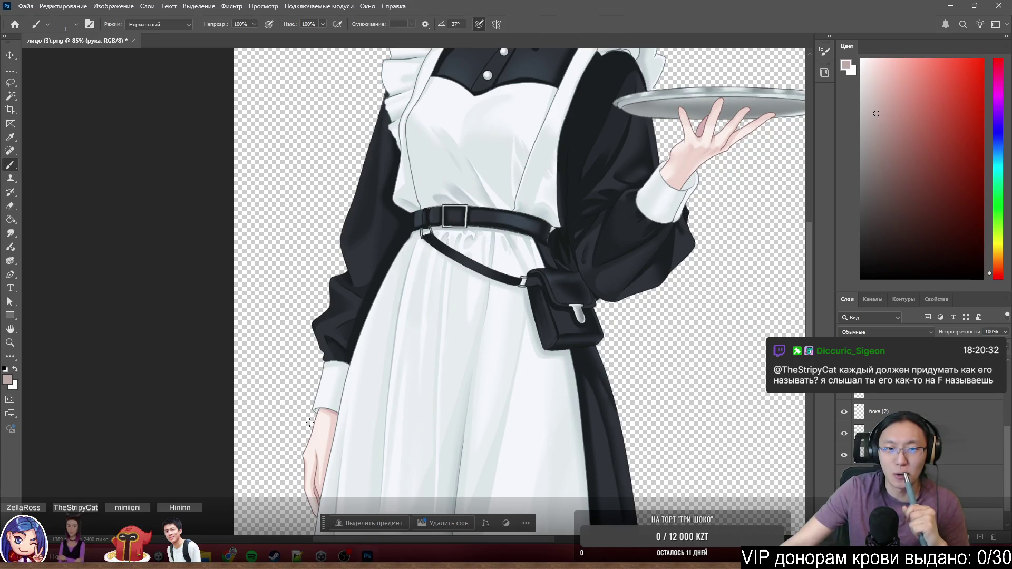
scroll(379, 342, "up", 2)
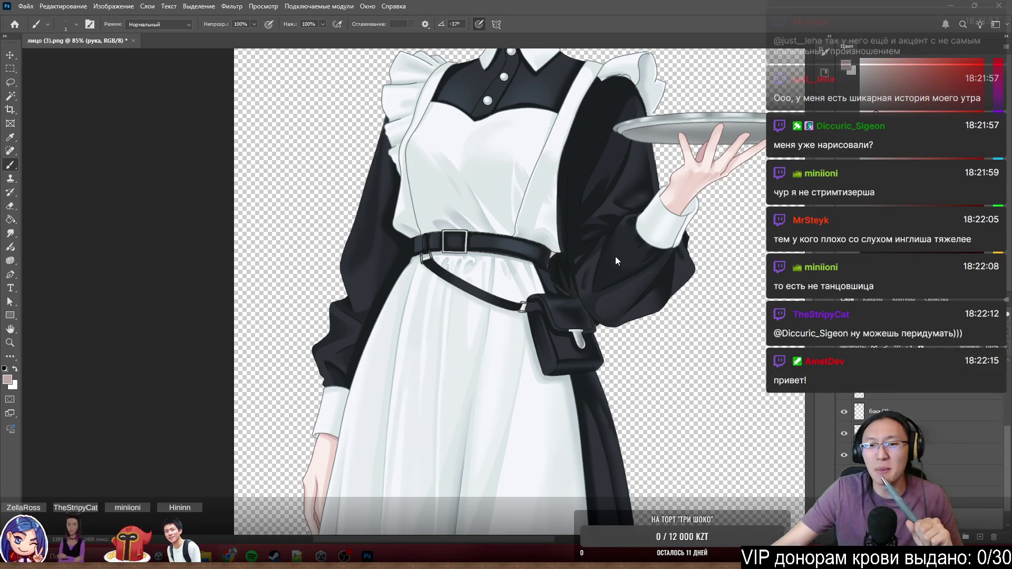
Move the forearm-and-tray layer to the right, then undo to restore its position.
left_click_drag(537, 220, 450, 182)
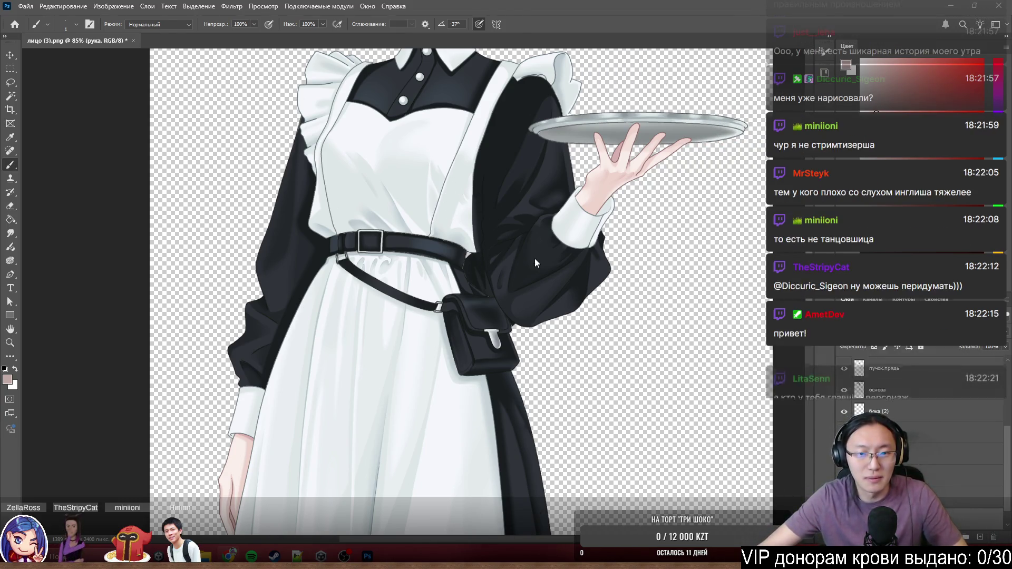
left_click(563, 259, "ctrl")
left_click_drag(563, 258, 633, 284)
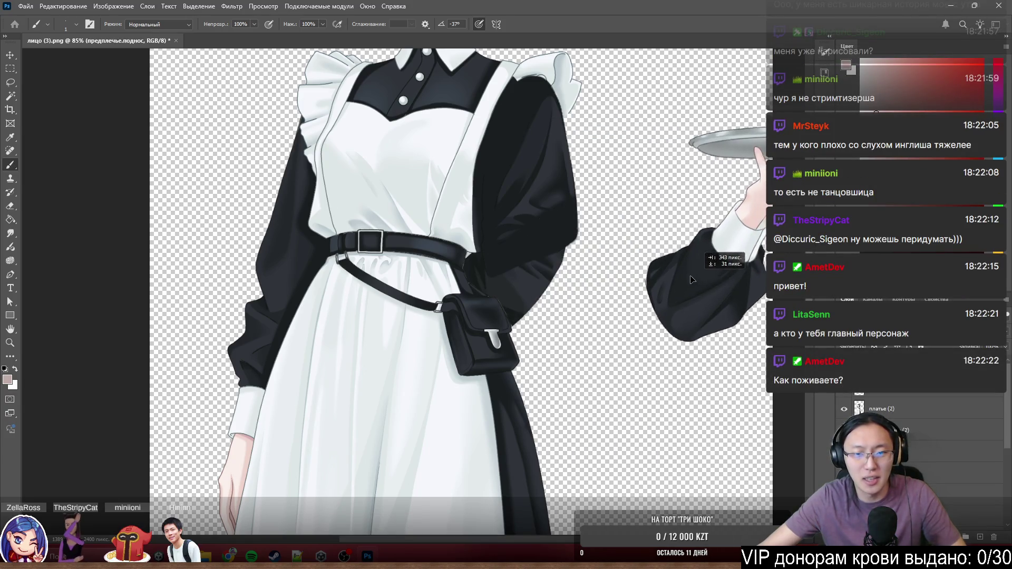
key("ctrl+z")
Switch between the плечо and рюшки layers, leaving плечо active.
left_click(495, 179, "ctrl")
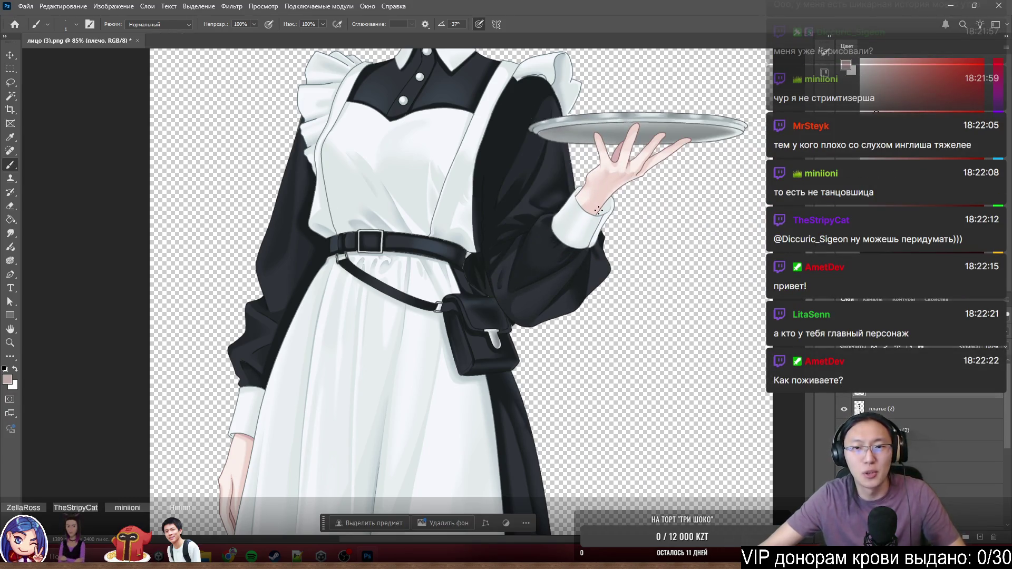
left_click(537, 74, "ctrl")
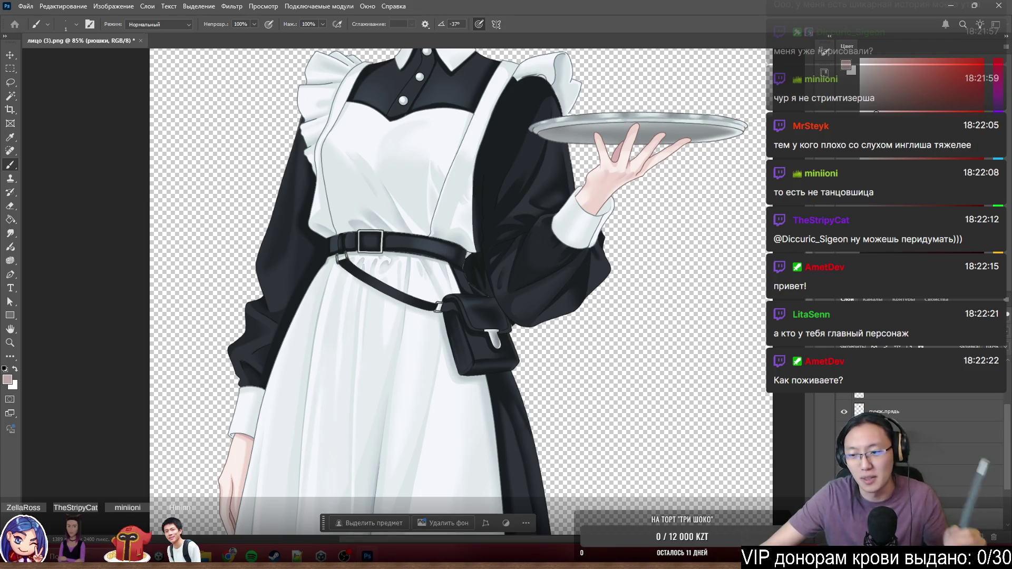
left_click(555, 171, "ctrl")
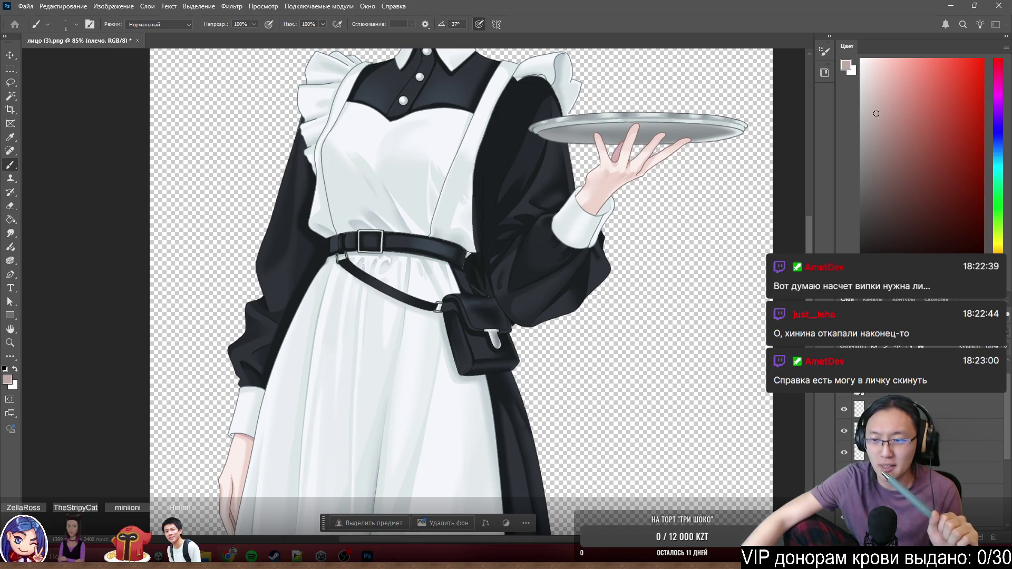
scroll(458, 276, "down", 3)
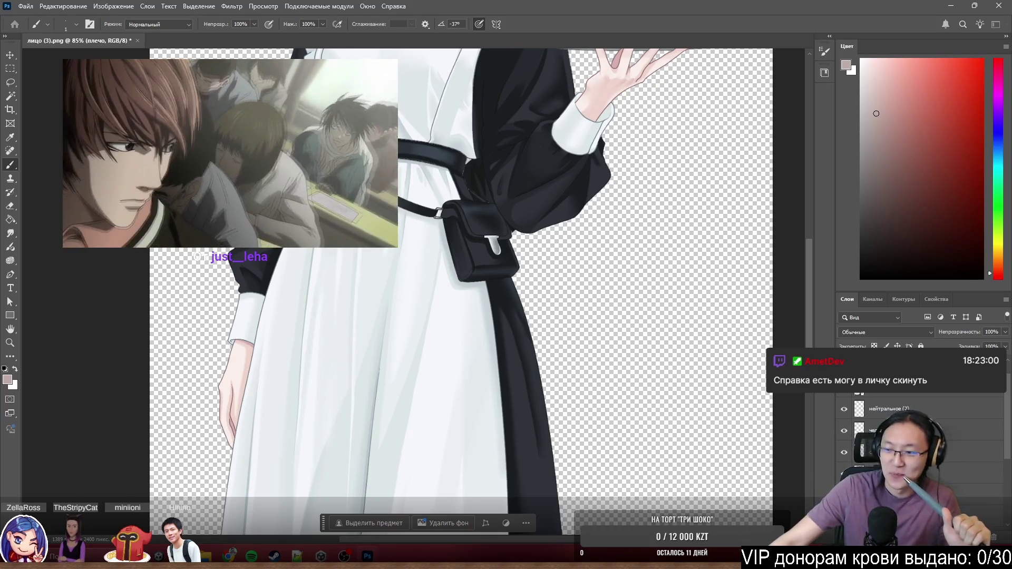
scroll(460, 276, "up", 8)
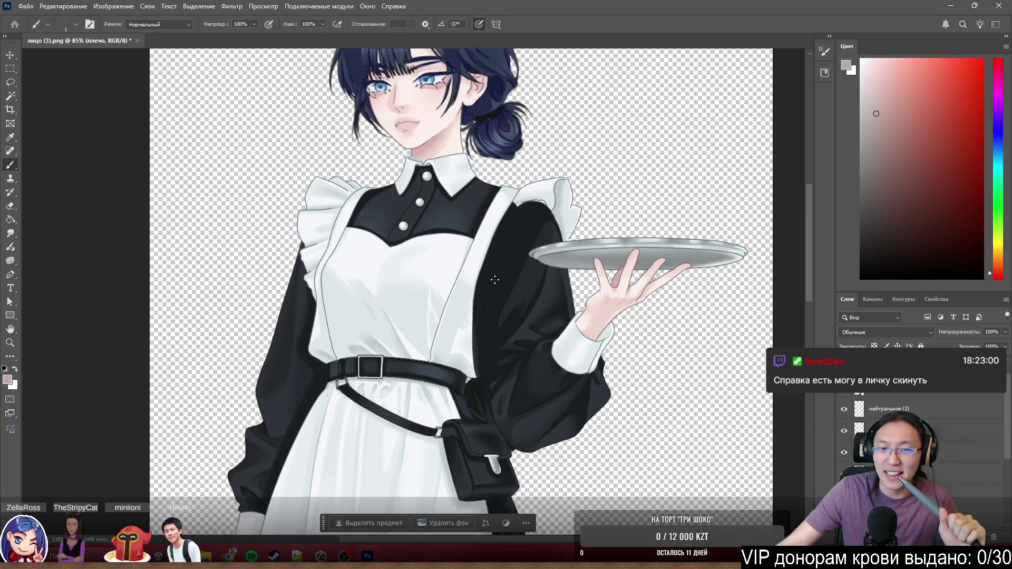
scroll(428, 198, "up", 1)
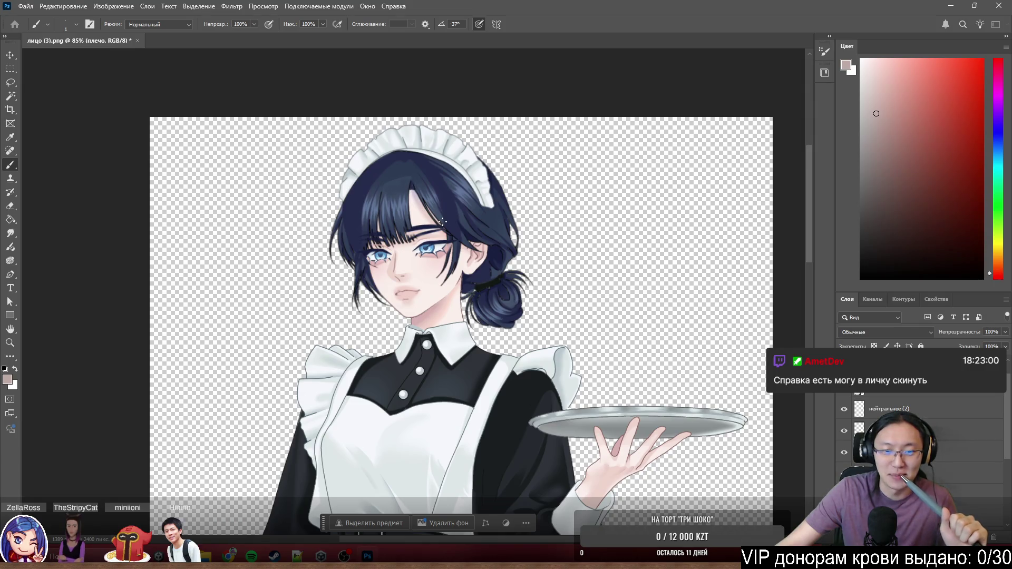
scroll(443, 222, "down", 2)
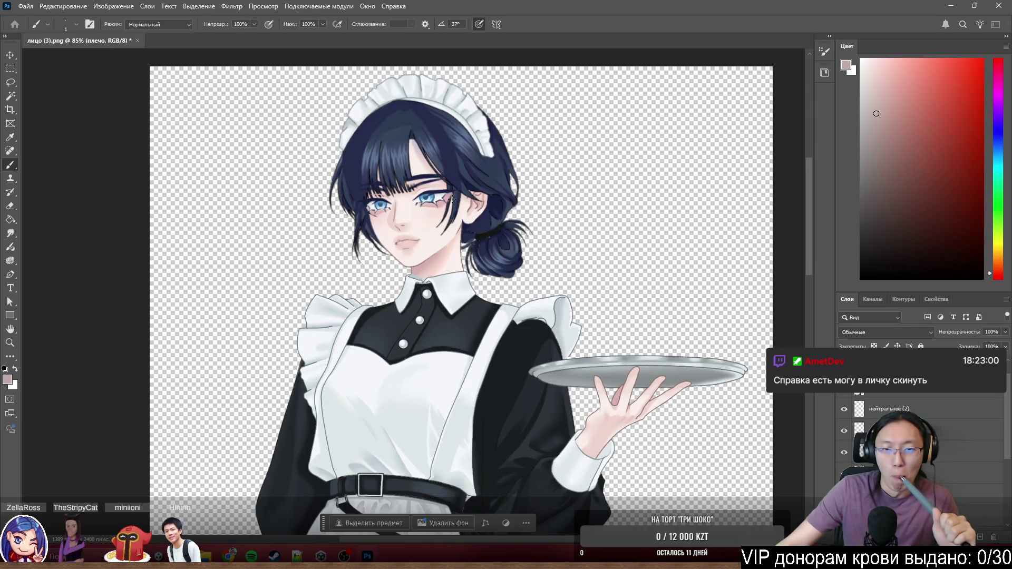
scroll(582, 270, "down", 4)
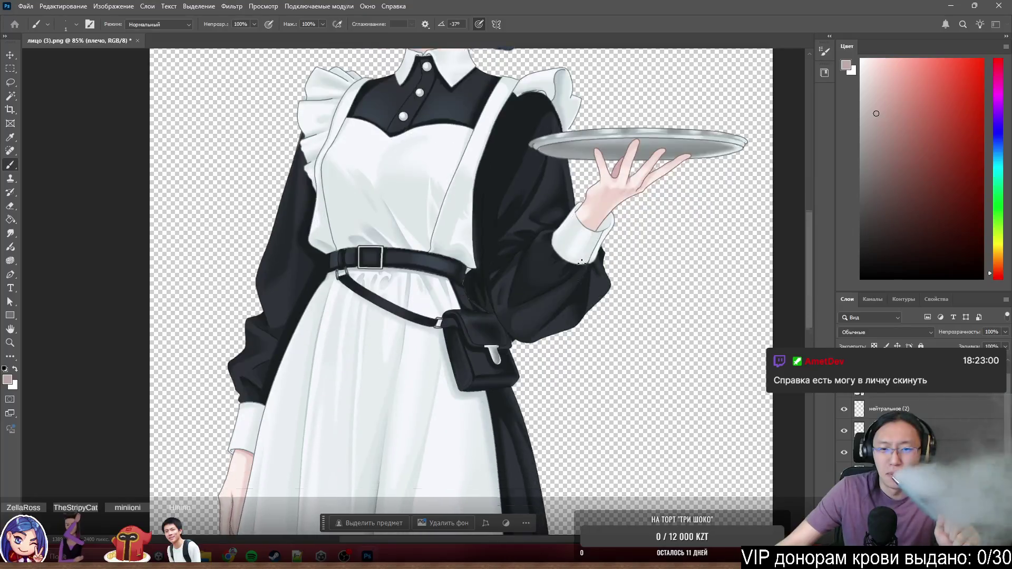
scroll(582, 270, "down", 4)
scroll(475, 317, "down", 1)
scroll(388, 364, "down", 1)
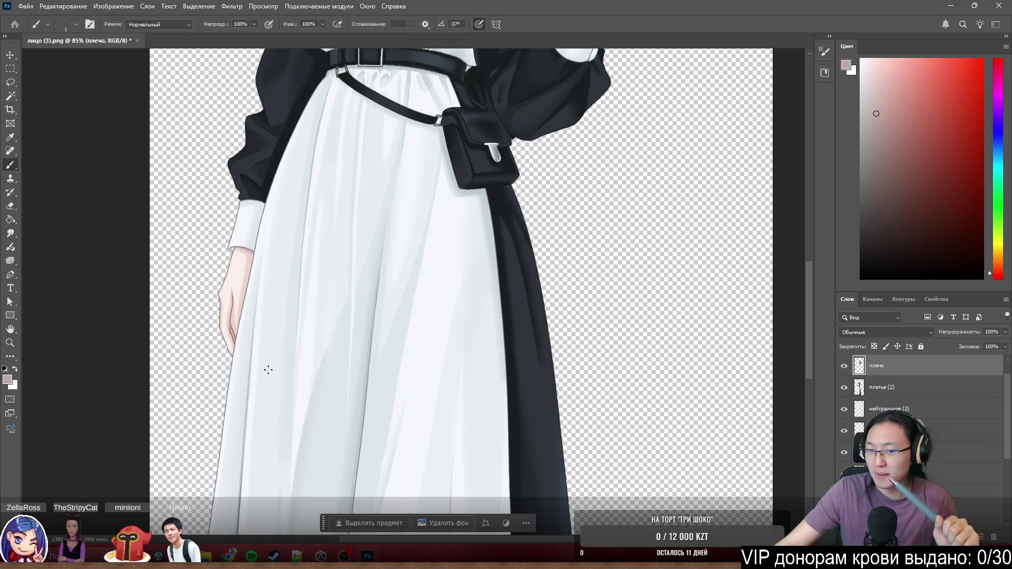
scroll(268, 370, "down", 4)
scroll(278, 333, "down", 4)
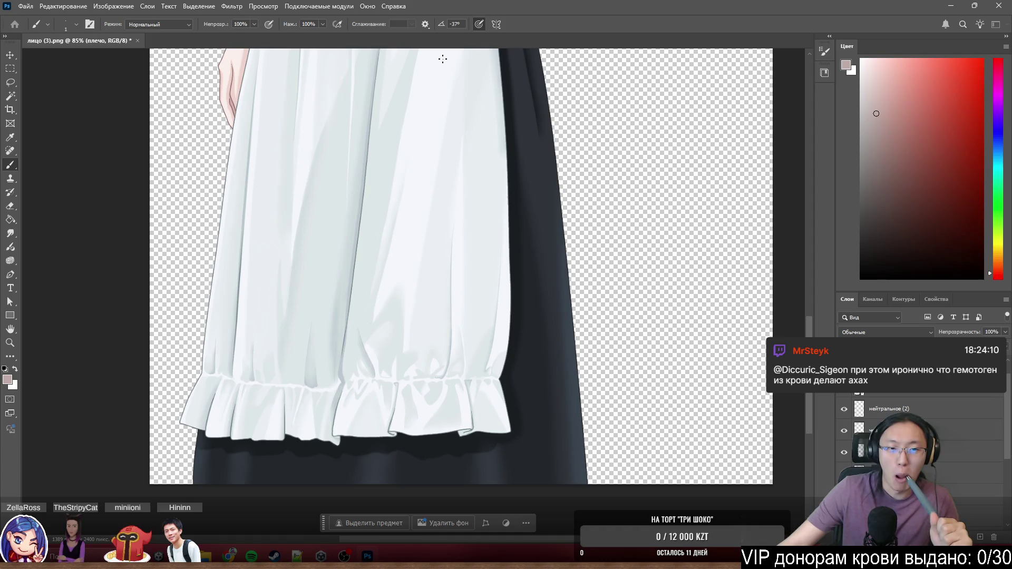
scroll(285, 143, "up", 5)
scroll(317, 198, "up", 5)
scroll(339, 253, "up", 3)
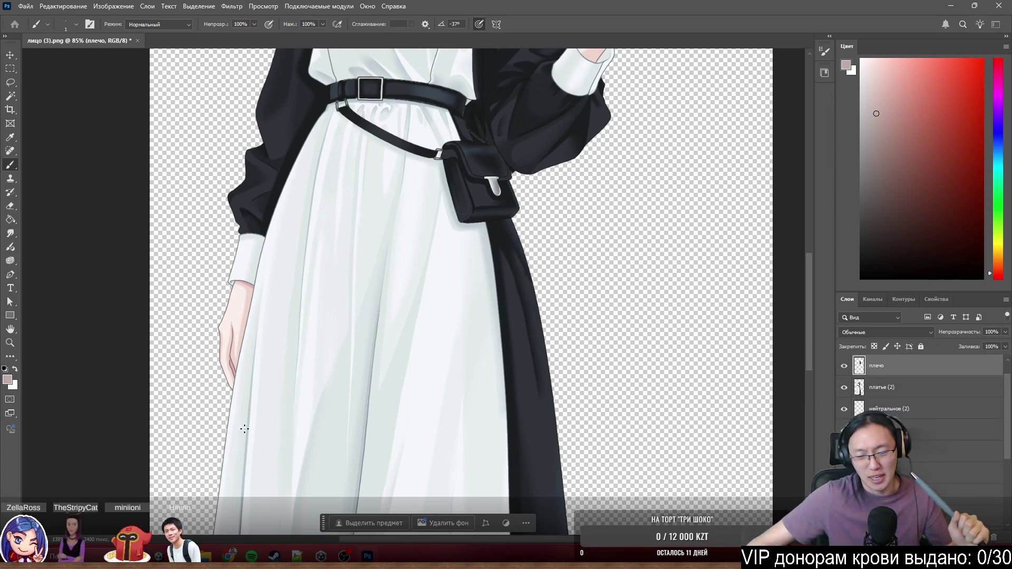
Bring up the Windows notifications and calendar after reviewing the figure.
key("super+n")
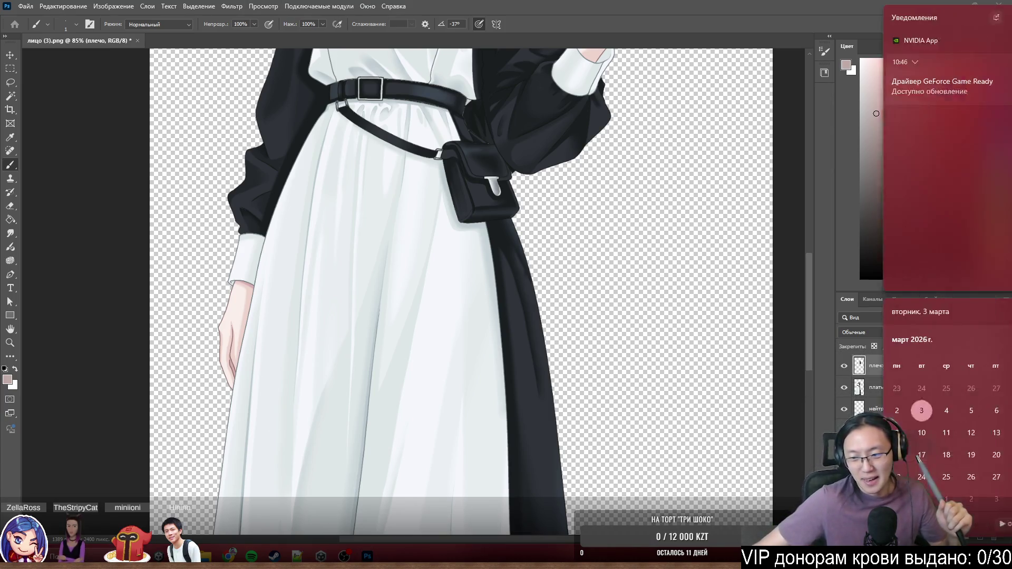
Dismiss the Windows notifications and calendar to return to the drawing.
key("Escape")
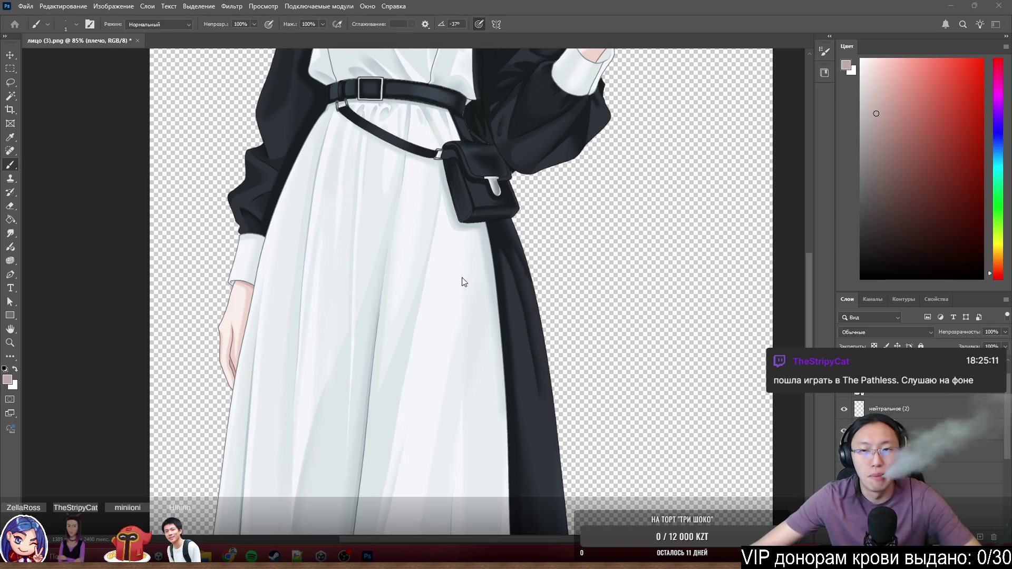
scroll(458, 273, "down", 4)
scroll(500, 330, "up", 3)
scroll(447, 303, "down", 3)
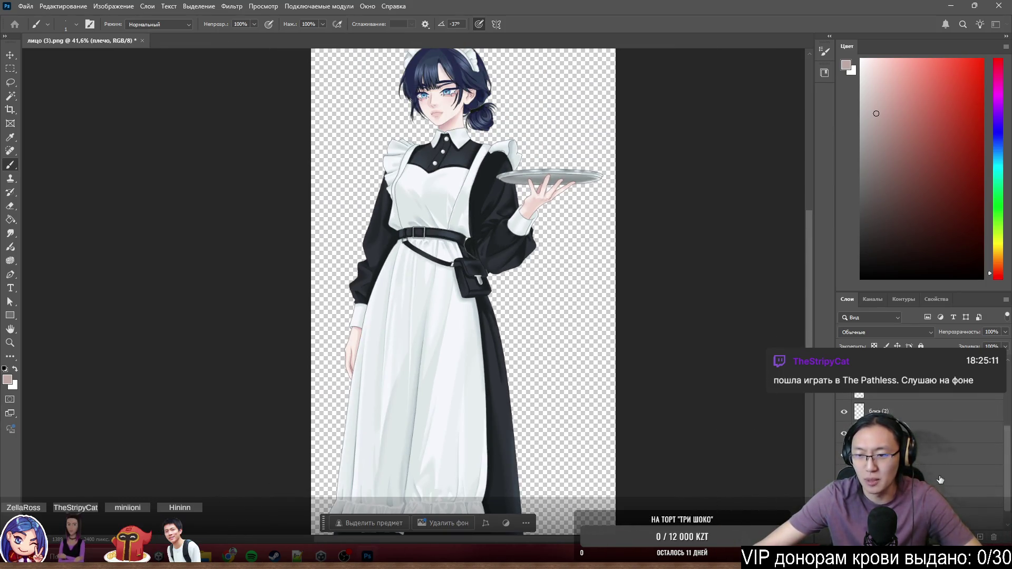
scroll(940, 480, "down", 1)
scroll(959, 440, "down", 1)
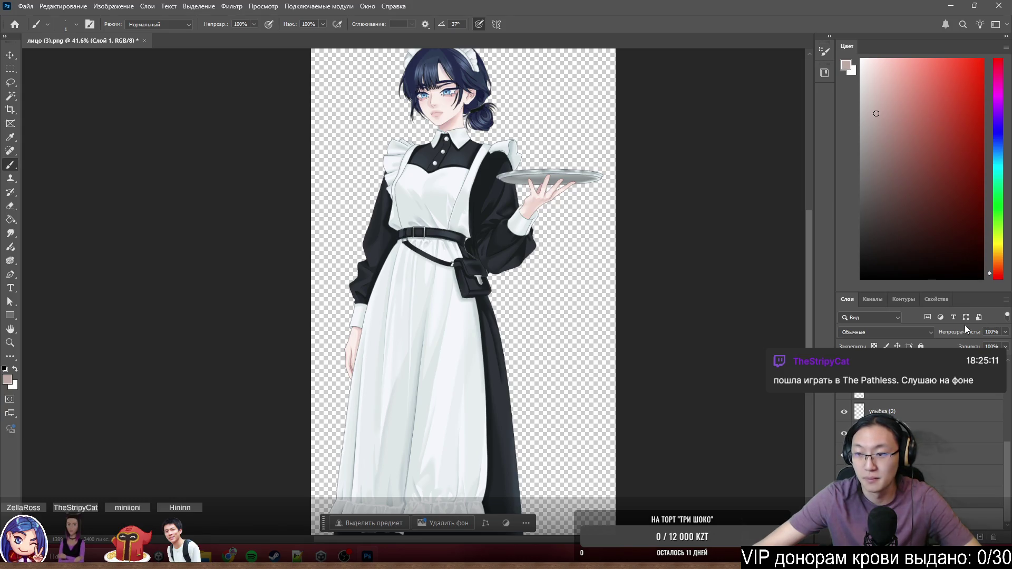
Make Слой 2 the active layer with the Alt+] layer shortcut.
key("alt+bracketright")
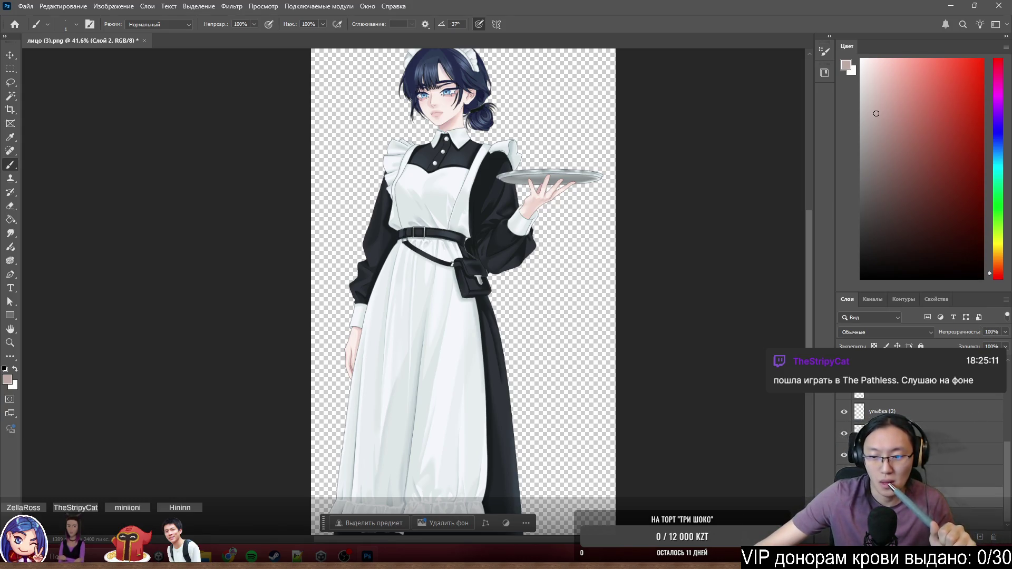
Pick pure red and paint it across the whole background behind the maid.
left_click(982, 57)
mouse_move(316, 190)
left_mouse_down()
mouse_move(617, 309)
mouse_move(474, 443)
left_mouse_up()
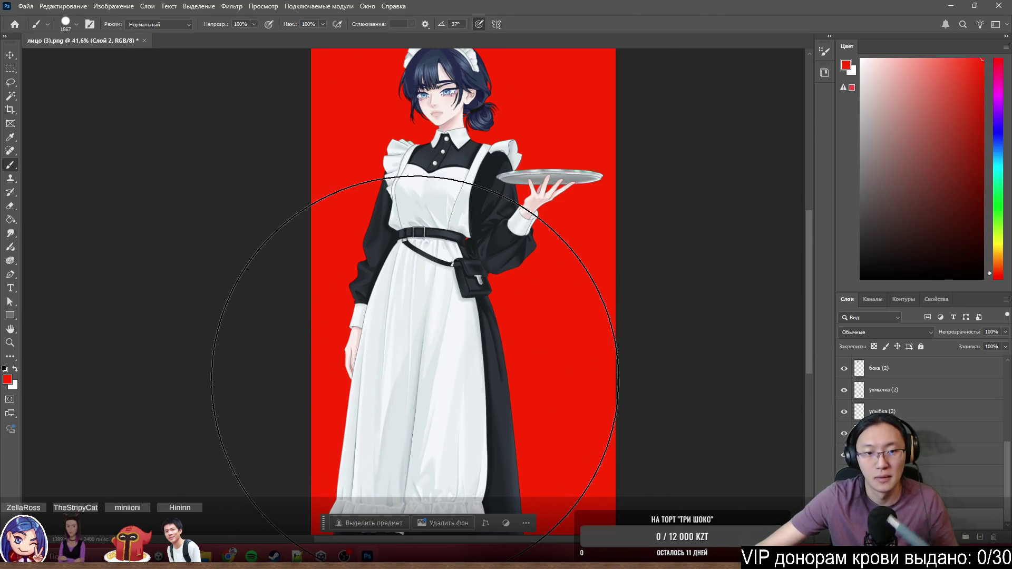
left_click_drag(395, 332, 414, 158)
scroll(427, 162, "up", 5)
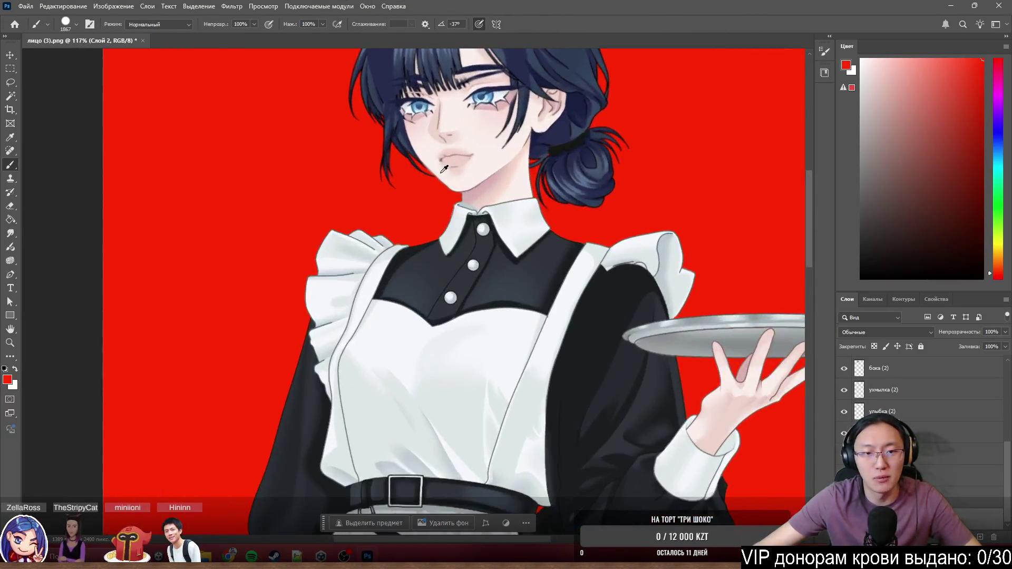
scroll(439, 173, "down", 5)
scroll(435, 221, "down", 5)
scroll(431, 253, "down", 5)
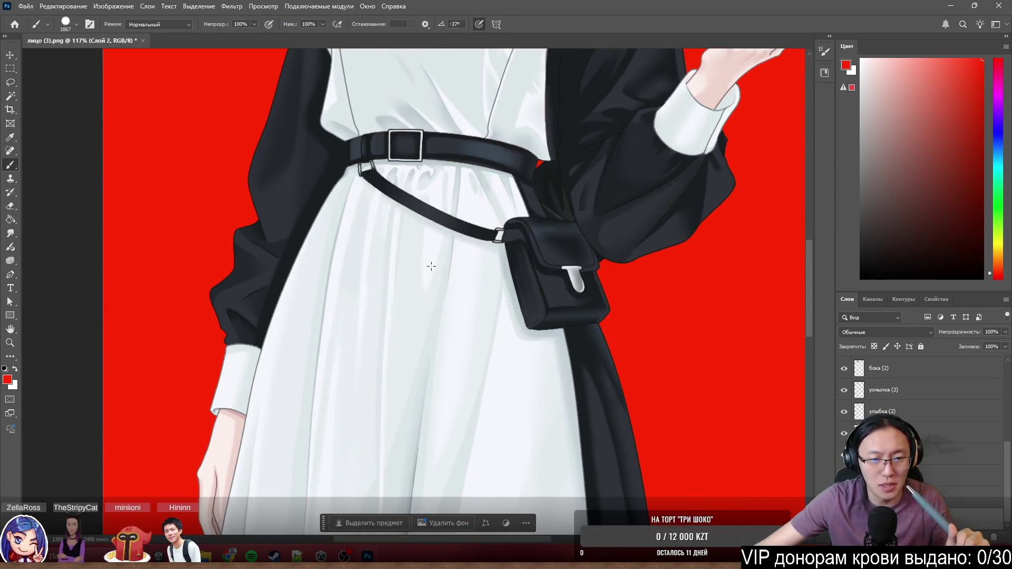
scroll(428, 271, "down", 3)
scroll(428, 271, "down", 5)
scroll(423, 285, "down", 5)
scroll(416, 304, "down", 5)
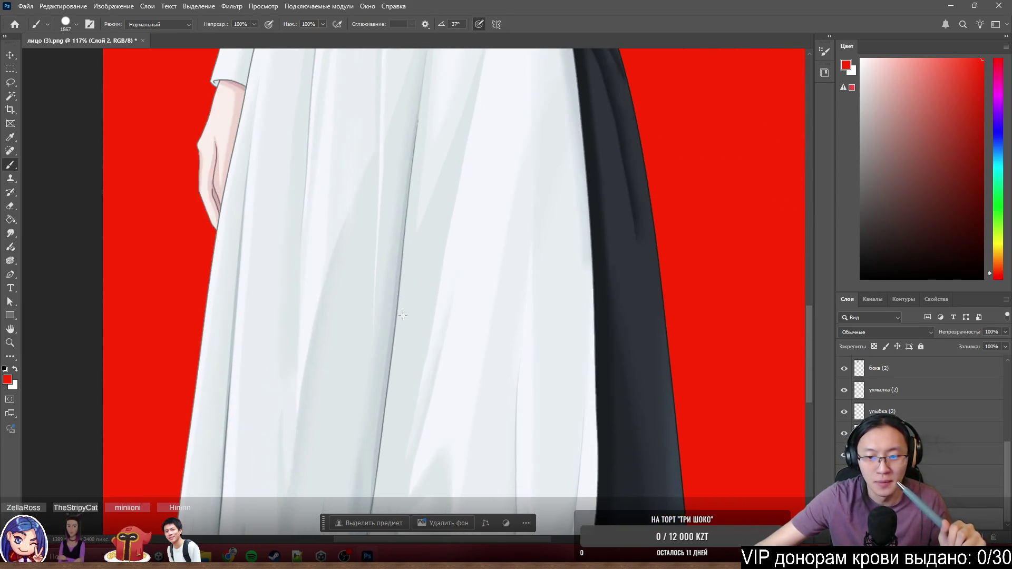
scroll(406, 326, "down", 4)
scroll(407, 327, "down", 4)
scroll(427, 321, "down", 2)
scroll(438, 317, "up", 3)
scroll(445, 312, "up", 3)
scroll(443, 294, "down", 5)
scroll(444, 295, "up", 4)
scroll(443, 294, "up", 4)
scroll(443, 294, "up", 3)
scroll(450, 278, "up", 5)
scroll(457, 269, "up", 4)
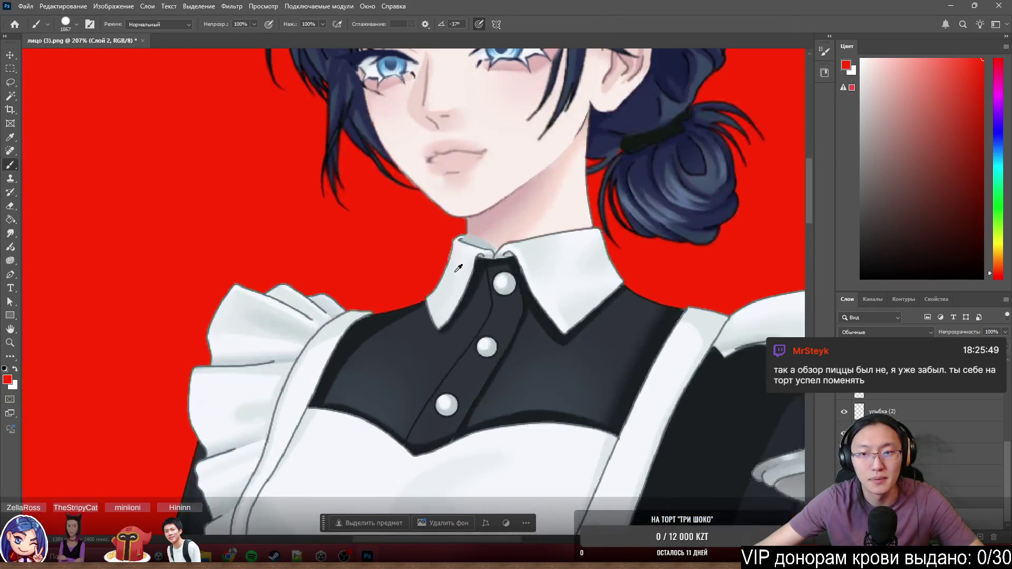
scroll(433, 305, "up", 3)
scroll(475, 261, "up", 3)
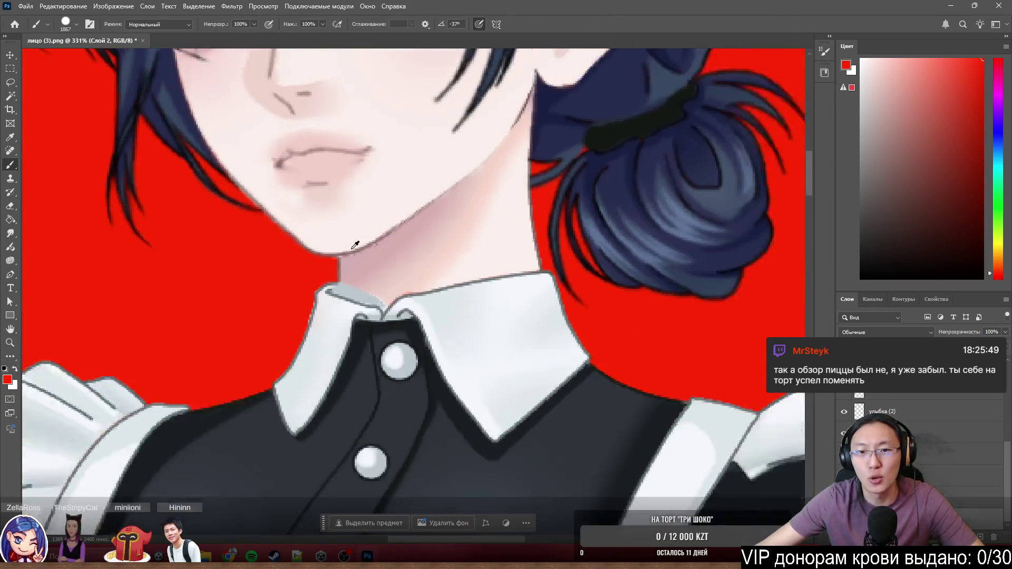
scroll(554, 198, "up", 3)
scroll(613, 135, "up", 3)
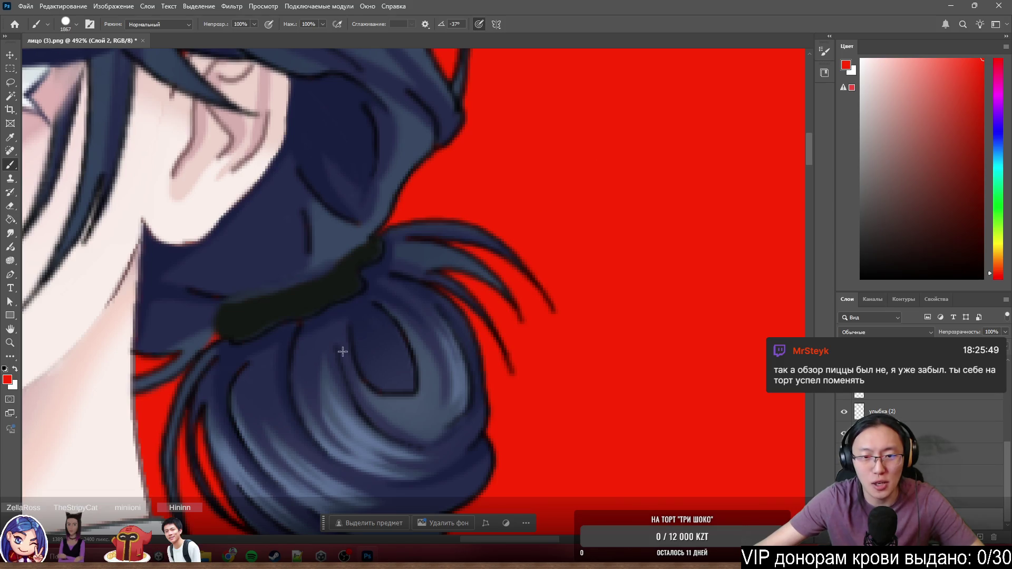
scroll(342, 351, "down", 5)
scroll(348, 352, "down", 2)
scroll(357, 357, "up", 2)
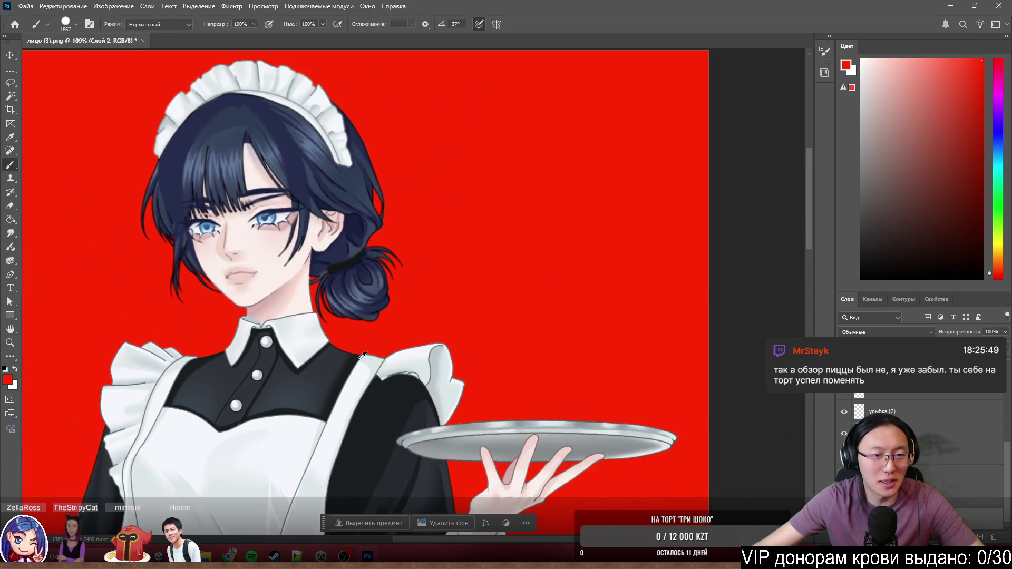
scroll(363, 356, "up", 3)
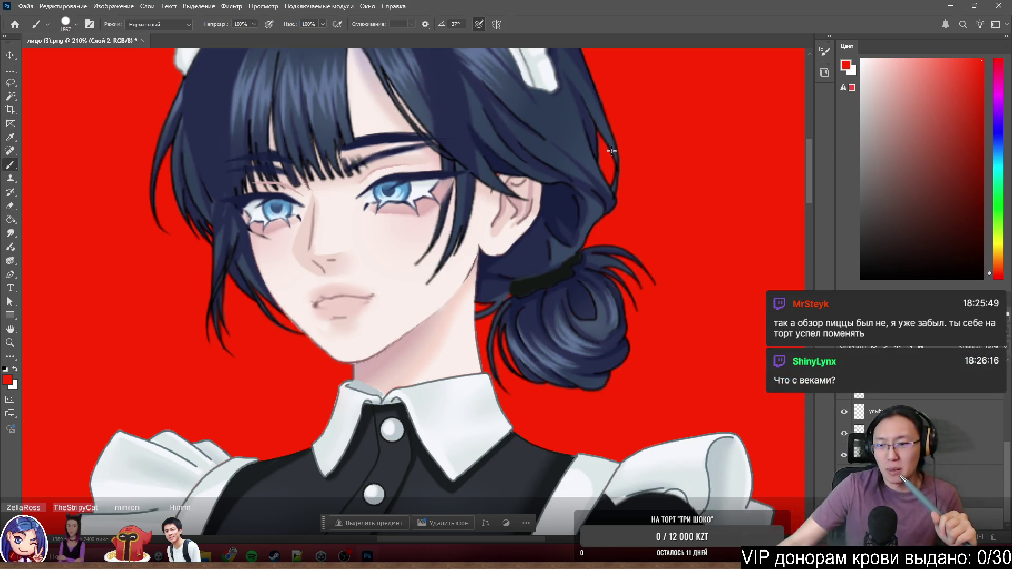
scroll(949, 427, "up", 1)
scroll(910, 427, "up", 1)
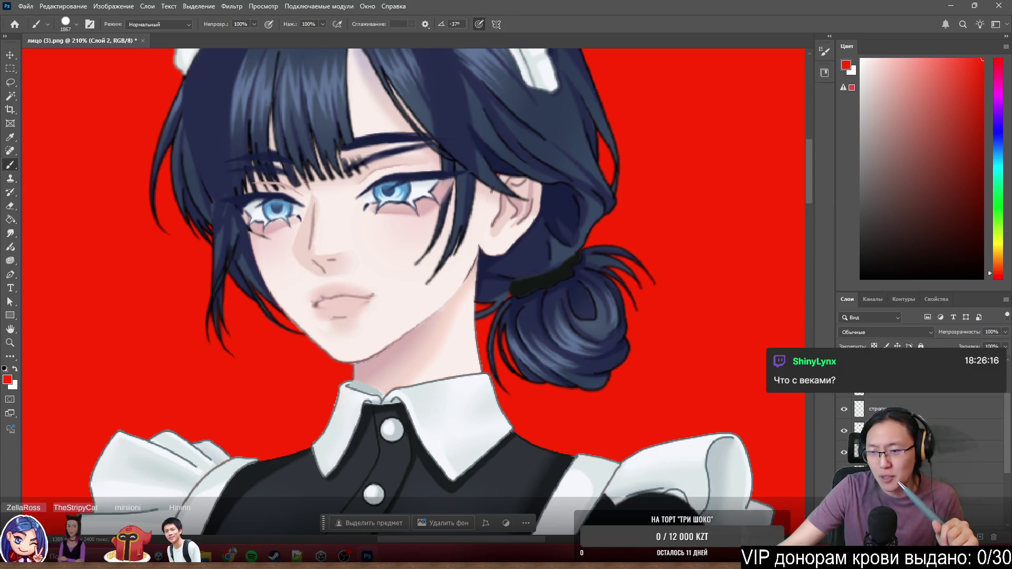
Toggle layer visibility to show the bangs and hide the sketch lines over them.
left_click(843, 410)
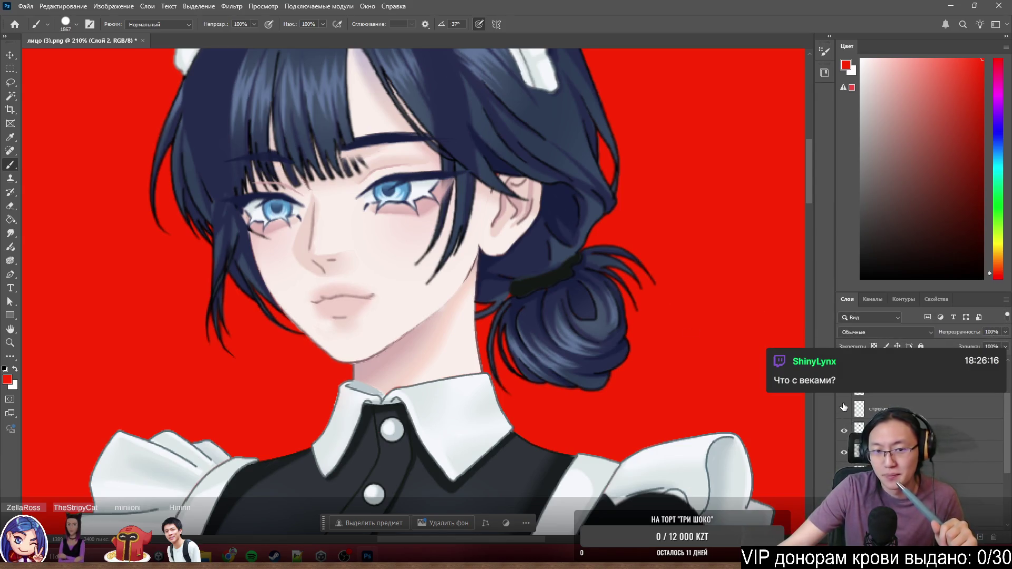
left_click(843, 410)
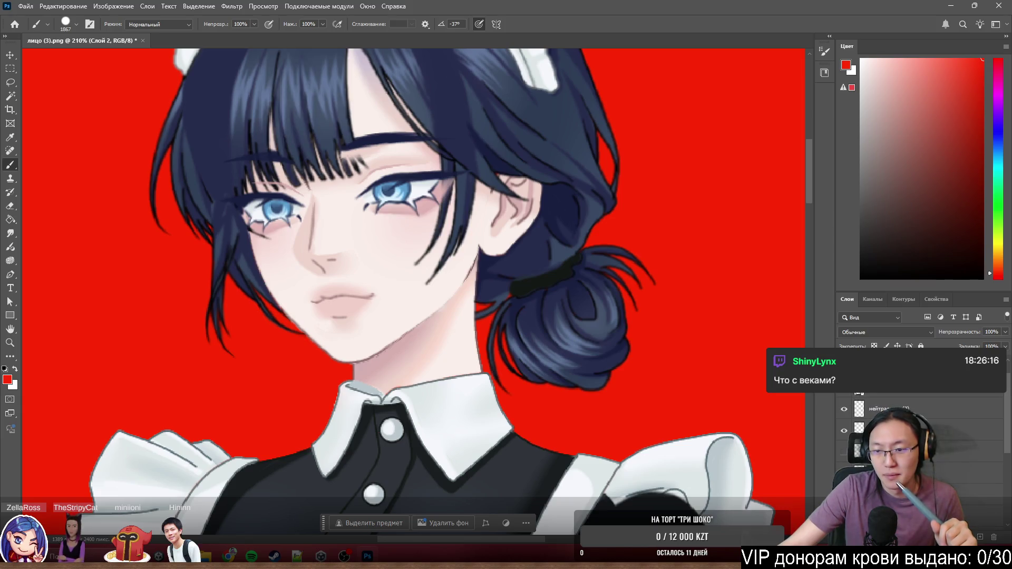
left_click(843, 410)
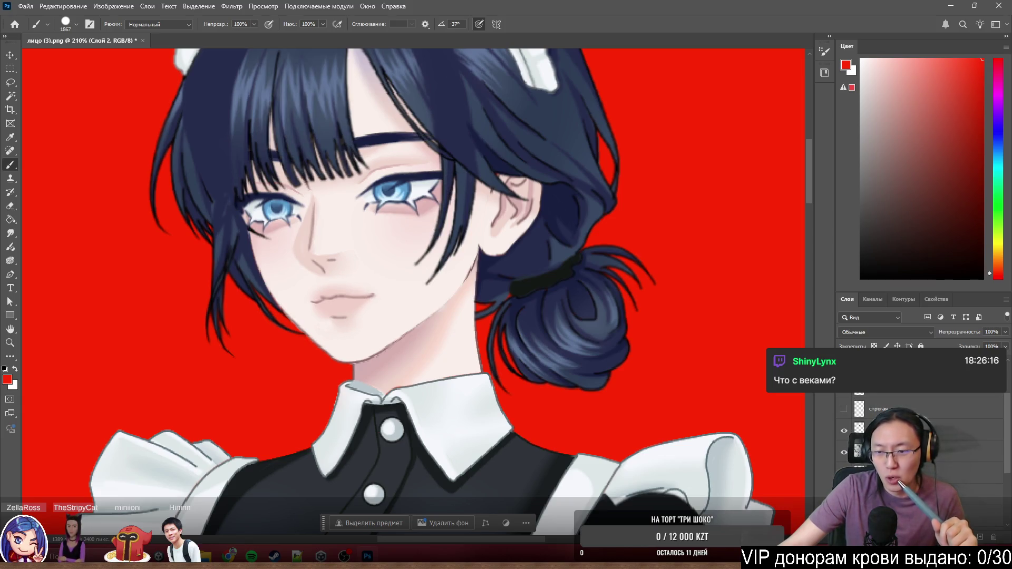
scroll(870, 409, "down", 2)
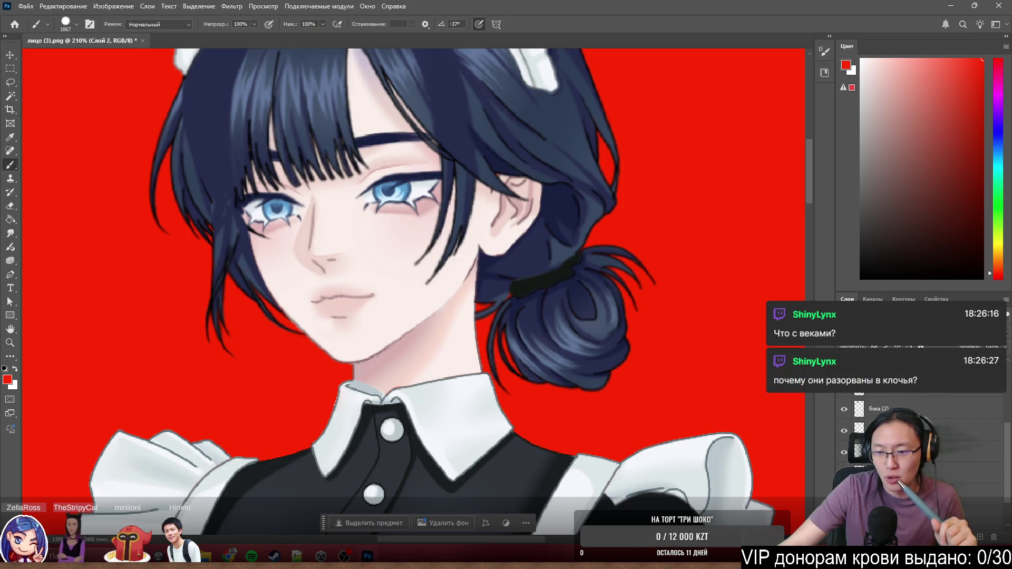
Briefly toggle the eye layers' visibility to compare the eye lines.
left_click(844, 451)
left_click(845, 431)
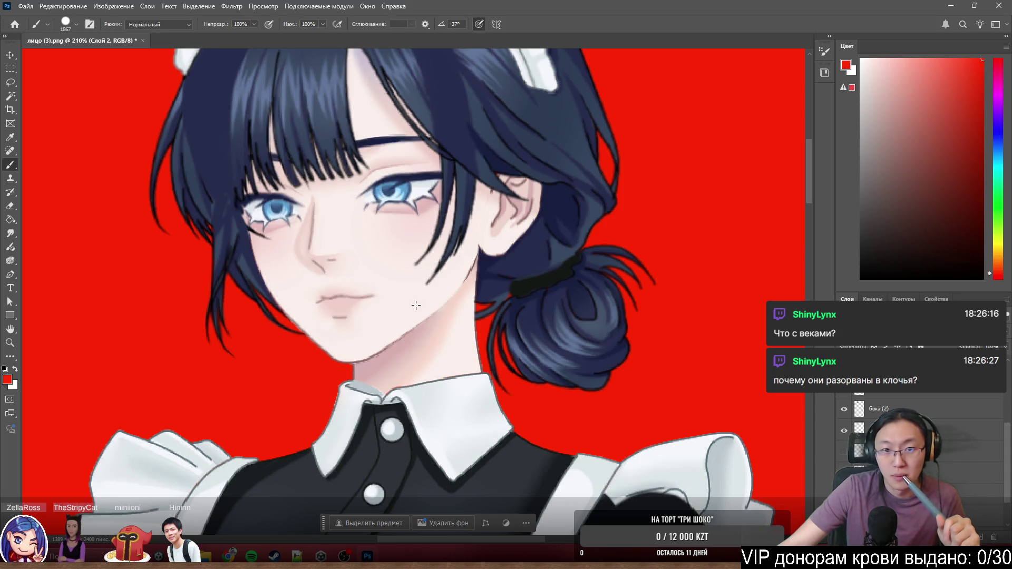
scroll(417, 305, "up", 2)
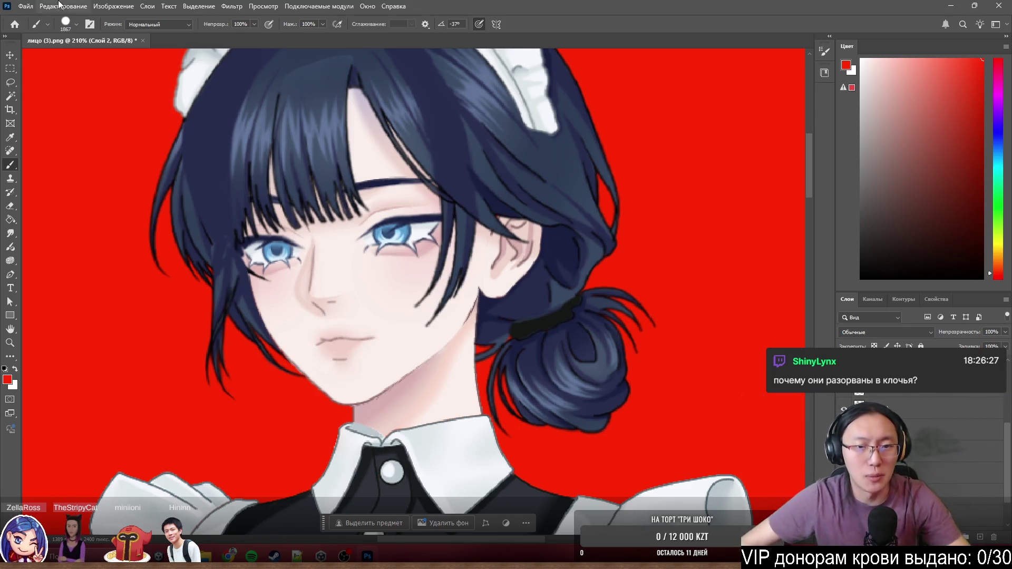
scroll(320, 281, "up", 5)
scroll(408, 186, "down", 3)
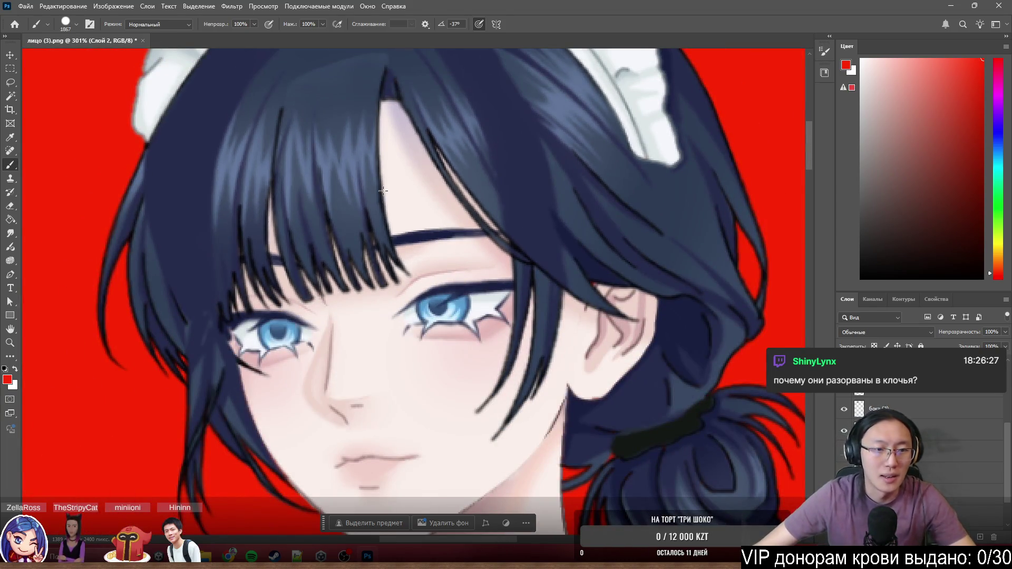
scroll(385, 192, "down", 5)
scroll(385, 192, "down", 2)
scroll(410, 185, "up", 4)
scroll(410, 185, "up", 3)
scroll(410, 185, "up", 1)
scroll(409, 186, "up", 2)
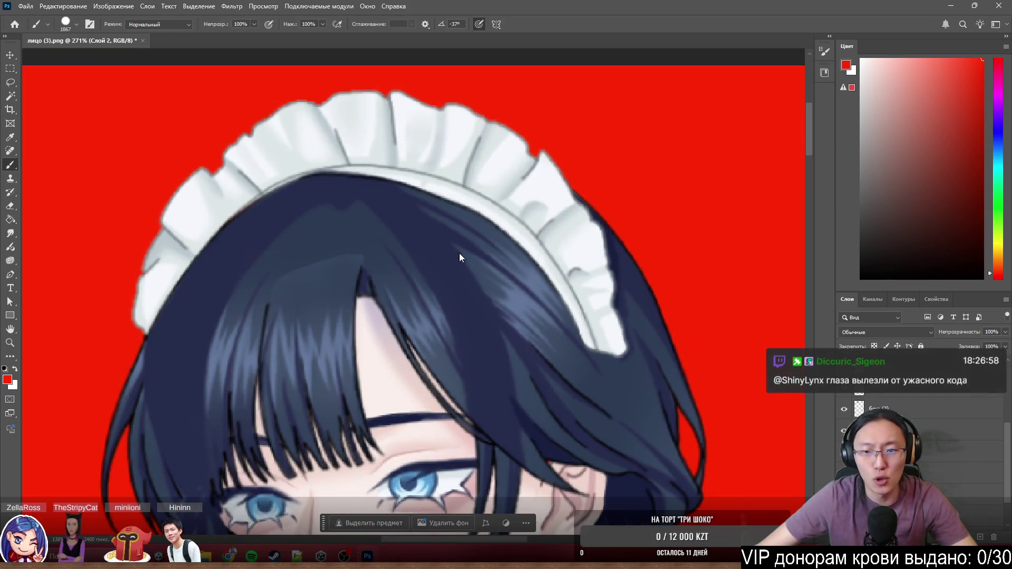
scroll(459, 253, "down", 4)
scroll(553, 285, "up", 1)
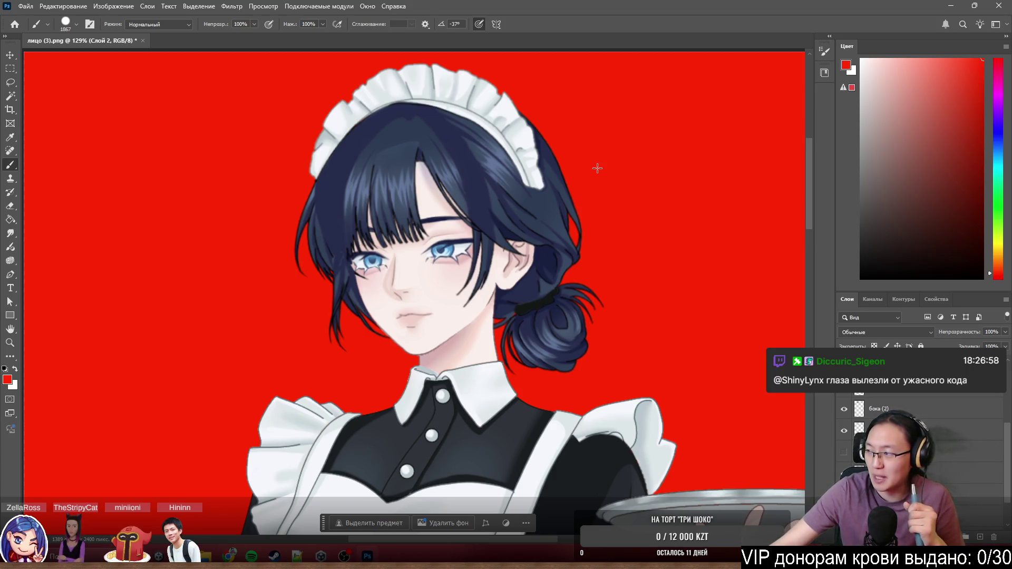
scroll(528, 378, "down", 3)
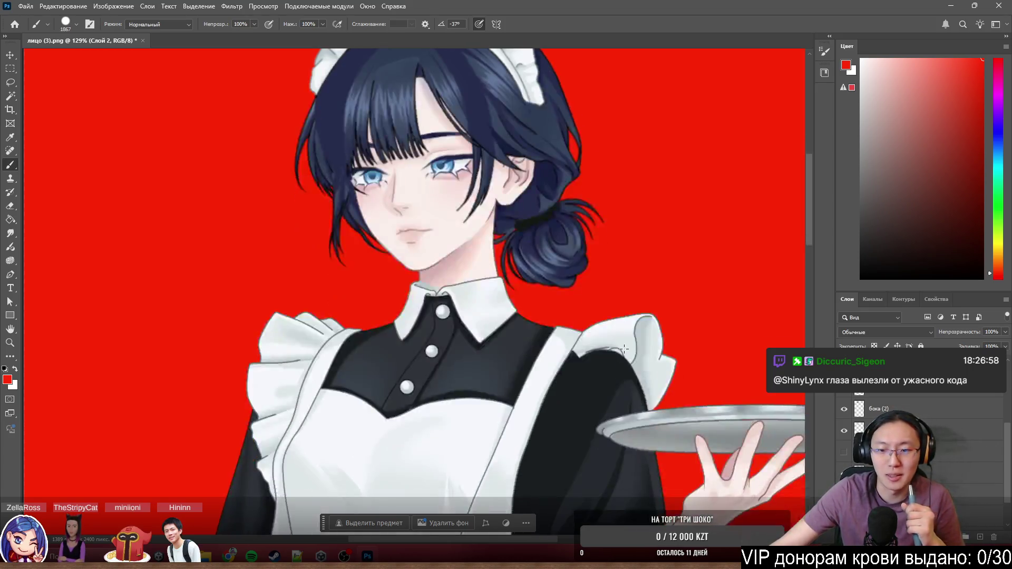
scroll(554, 372, "down", 3)
scroll(621, 359, "down", 1)
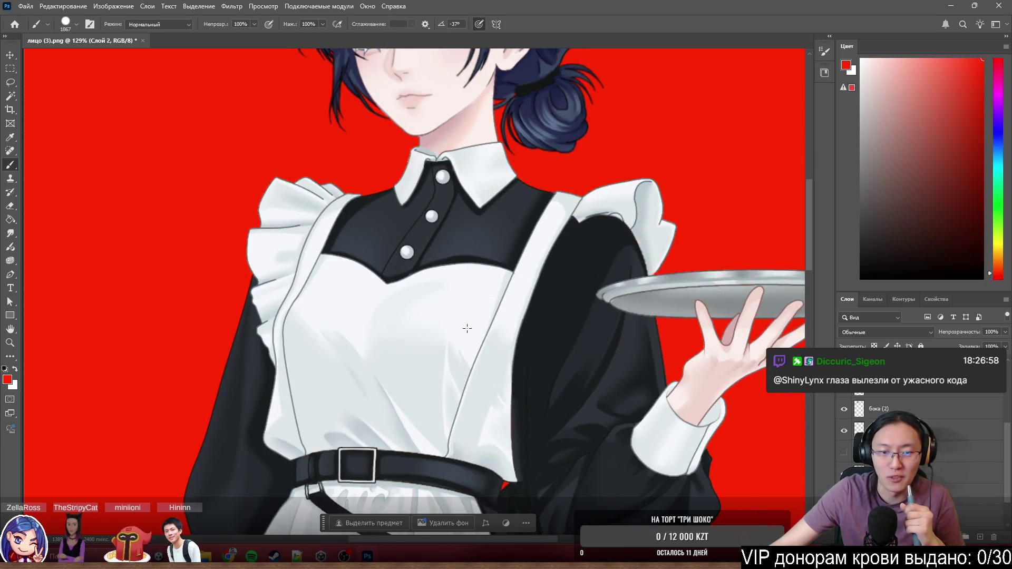
scroll(522, 514, "down", 3)
scroll(537, 491, "down", 3)
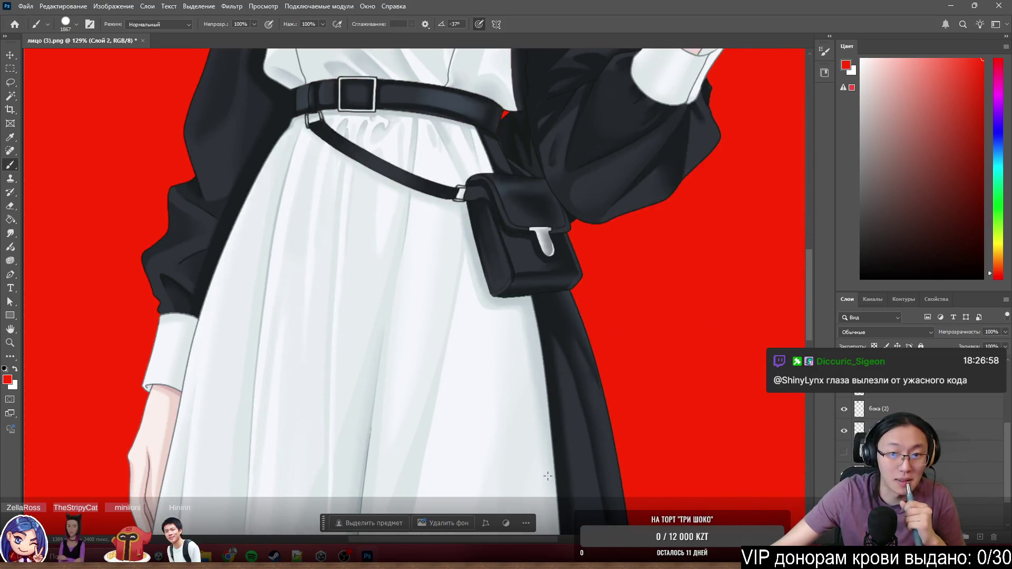
scroll(547, 475, "up", 3)
scroll(547, 475, "up", 3)
scroll(546, 476, "up", 3)
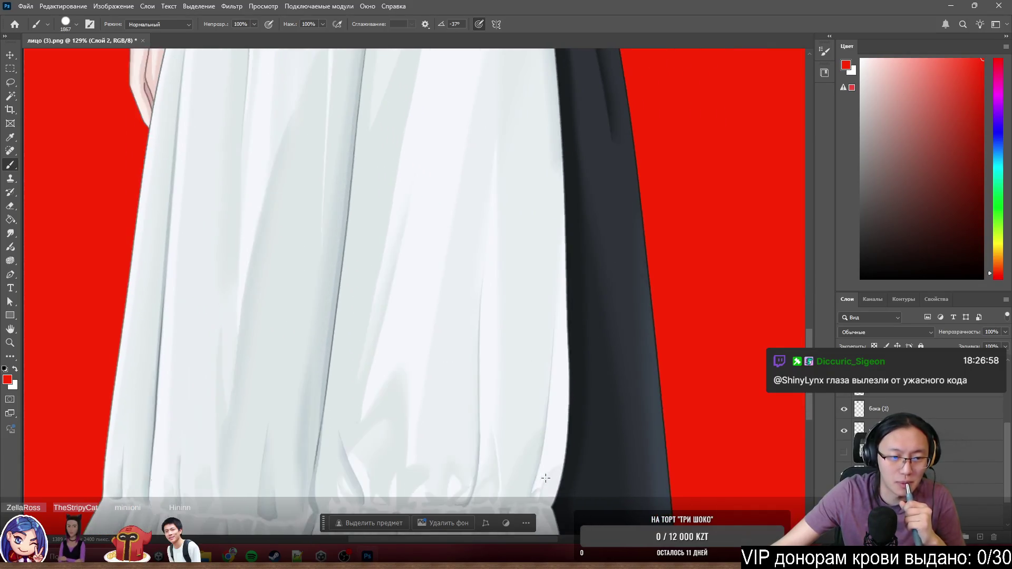
scroll(545, 477, "up", 2)
scroll(545, 477, "down", 3)
scroll(546, 477, "down", 2)
scroll(545, 444, "up", 3)
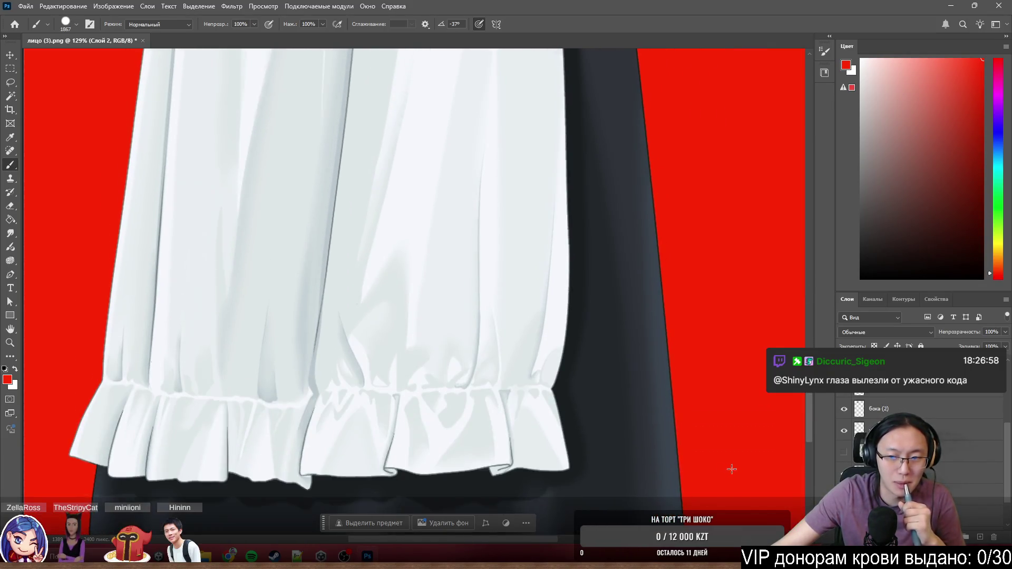
scroll(633, 427, "up", 3)
scroll(789, 420, "up", 1)
scroll(789, 421, "up", 3)
scroll(786, 420, "up", 3)
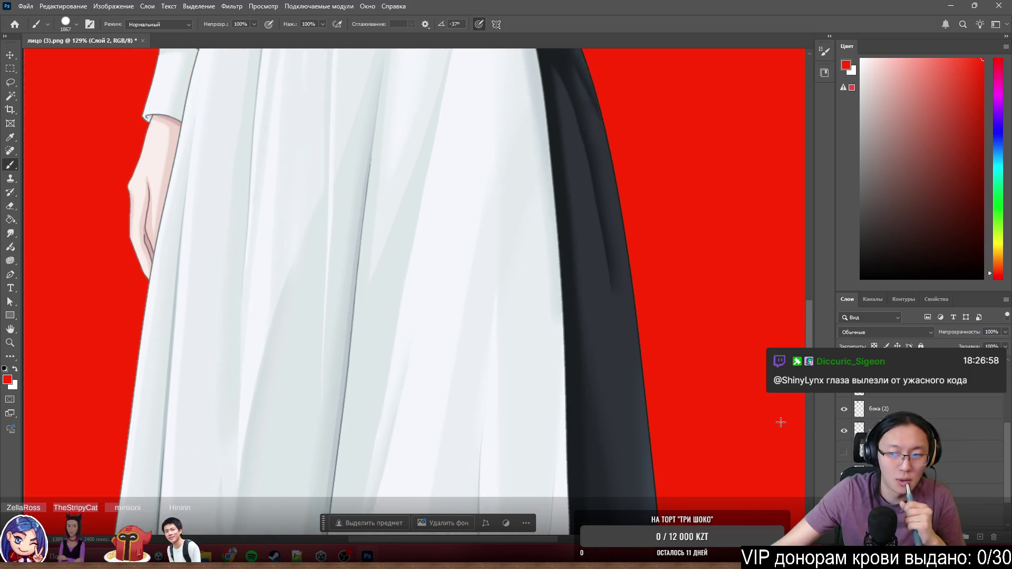
scroll(785, 422, "up", 4)
scroll(785, 421, "up", 4)
scroll(791, 356, "up", 3)
scroll(807, 316, "up", 6)
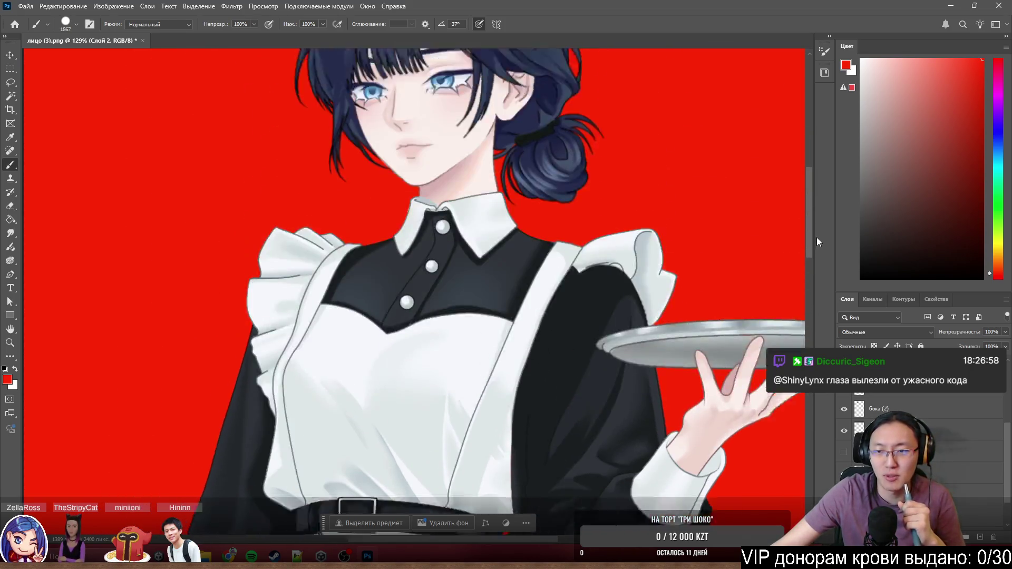
scroll(817, 237, "up", 4)
scroll(823, 193, "down", 4)
scroll(843, 225, "down", 2)
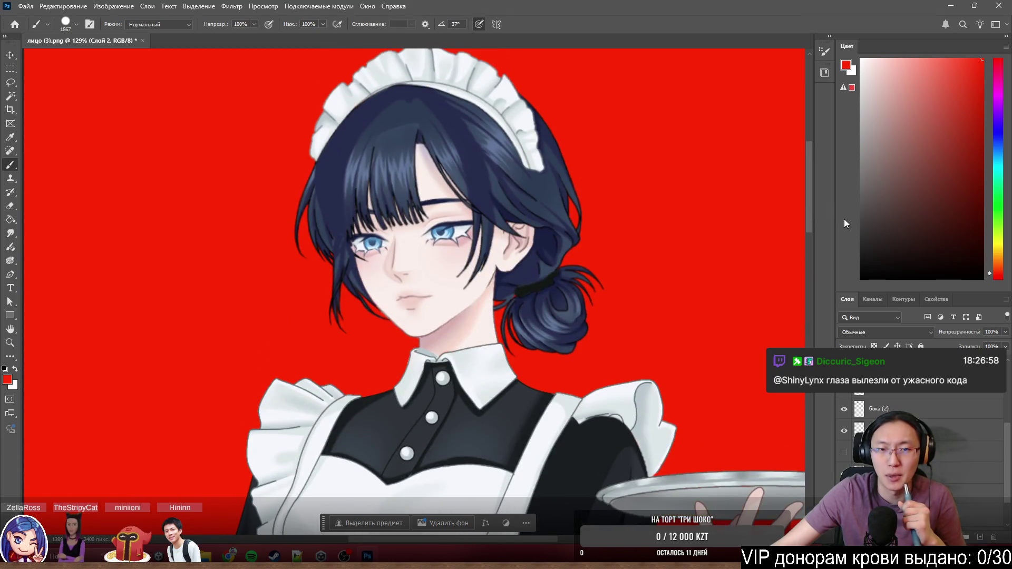
scroll(809, 170, "up", 1)
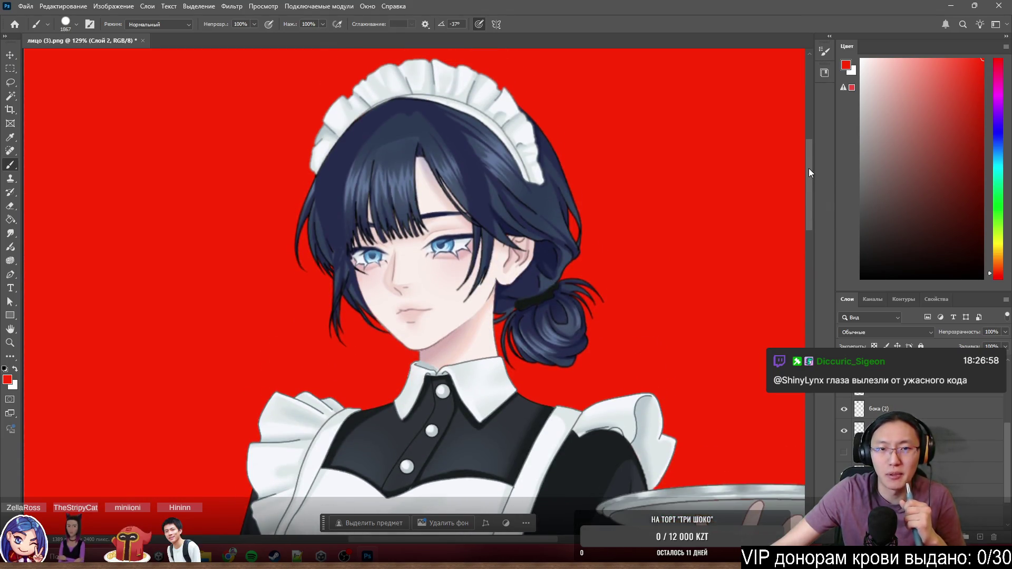
scroll(809, 169, "down", 2)
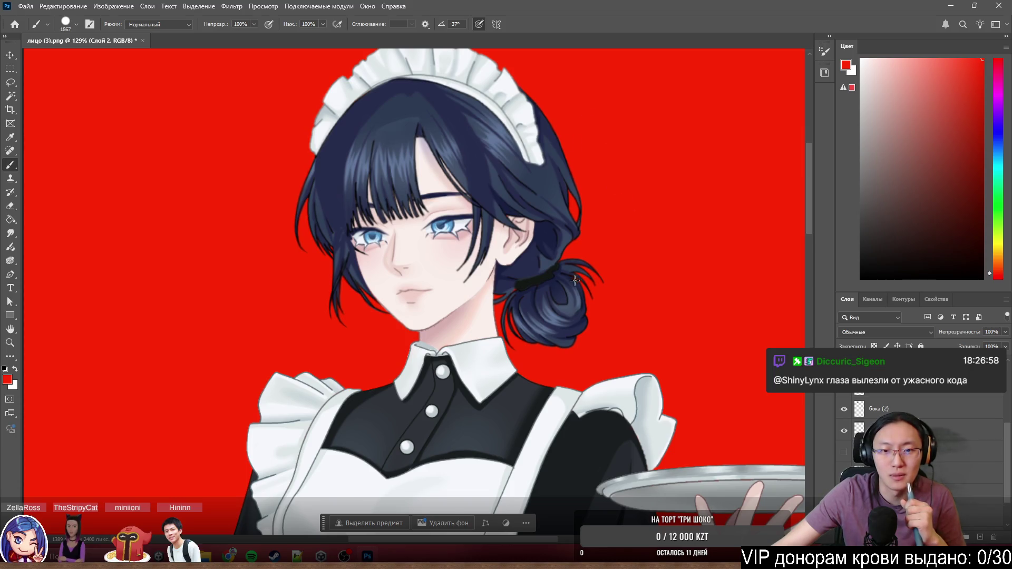
scroll(364, 408, "down", 2)
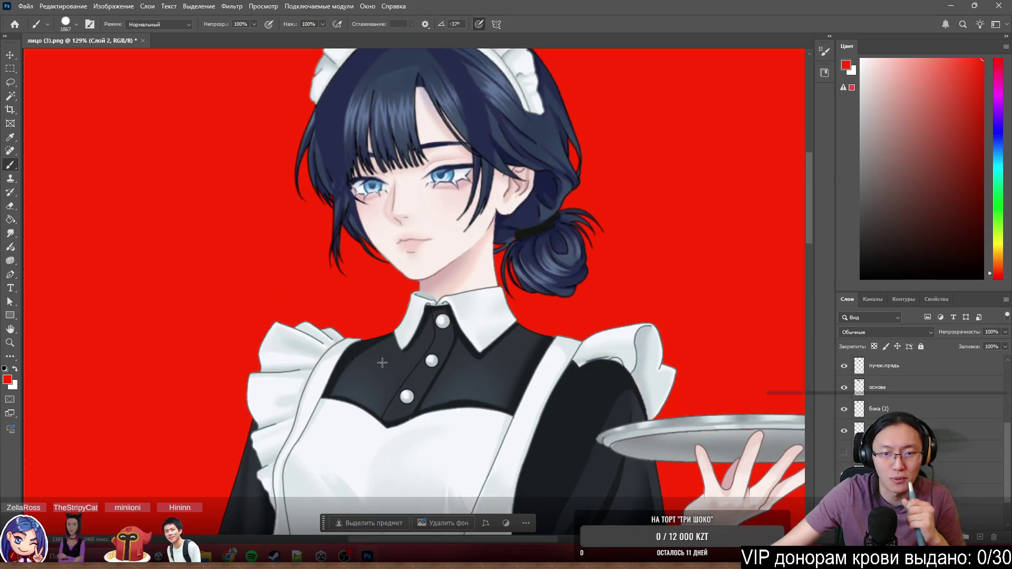
scroll(466, 347, "up", 3)
scroll(466, 346, "up", 3)
scroll(443, 300, "up", 3)
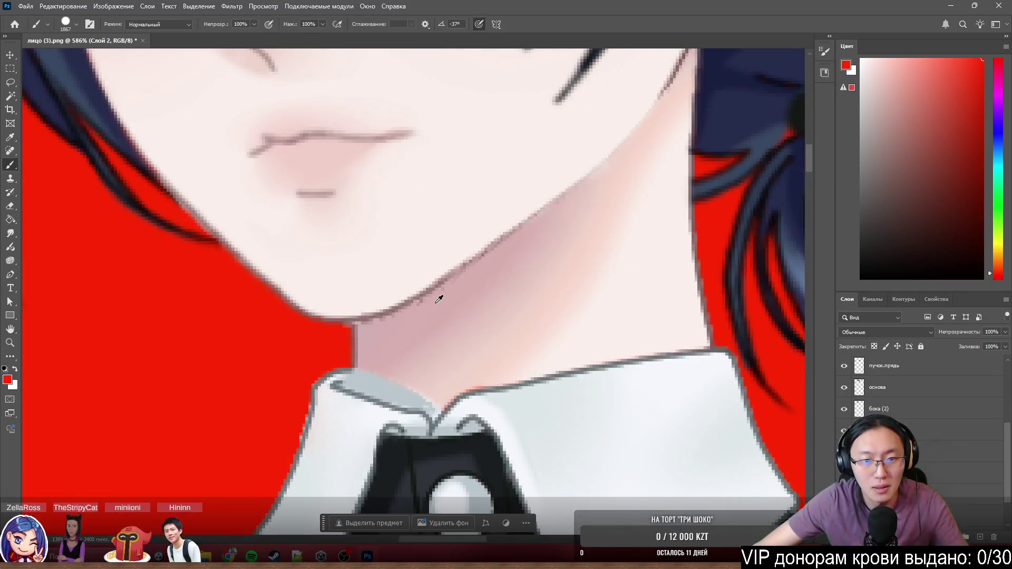
scroll(439, 296, "up", 3)
scroll(406, 277, "up", 2)
scroll(406, 277, "down", 4)
scroll(411, 300, "down", 3)
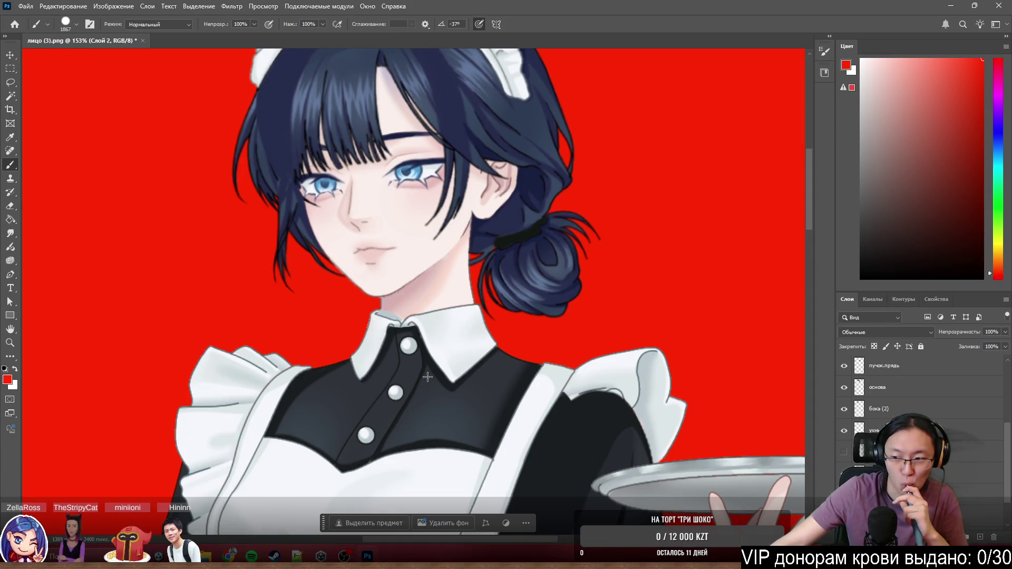
scroll(427, 378, "down", 2)
scroll(429, 362, "down", 2)
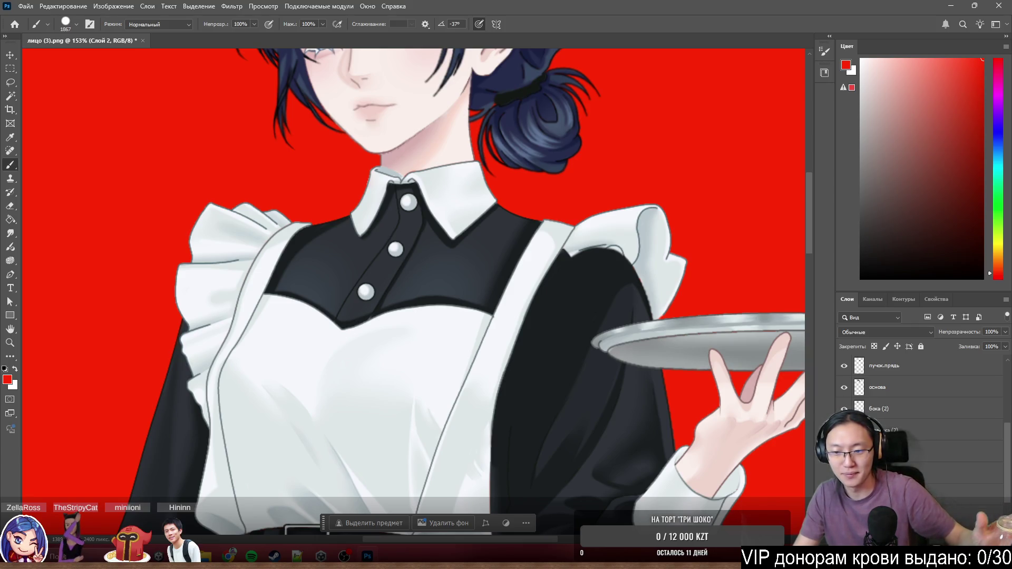
right_click(844, 408)
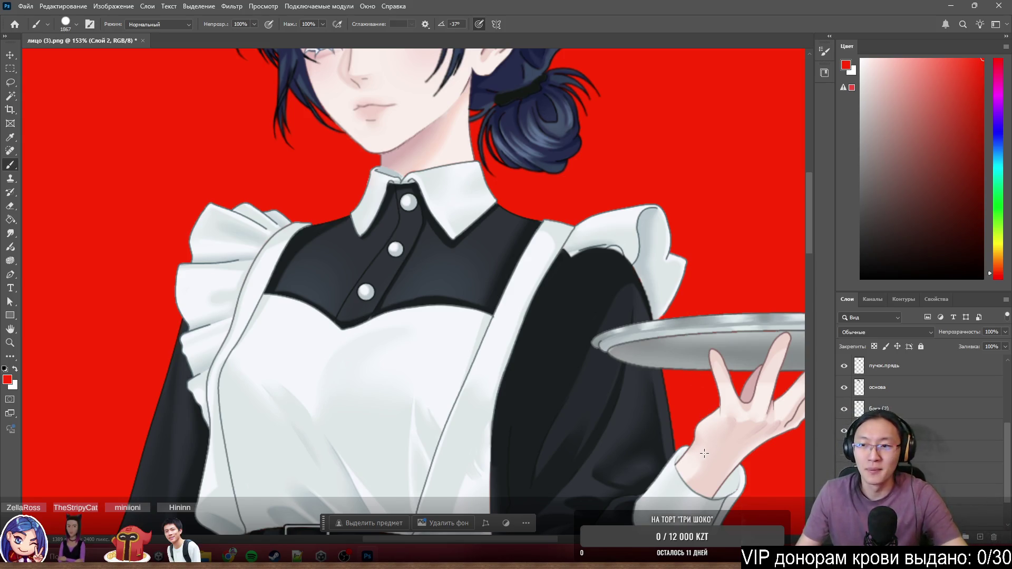
scroll(366, 230, "down", 2)
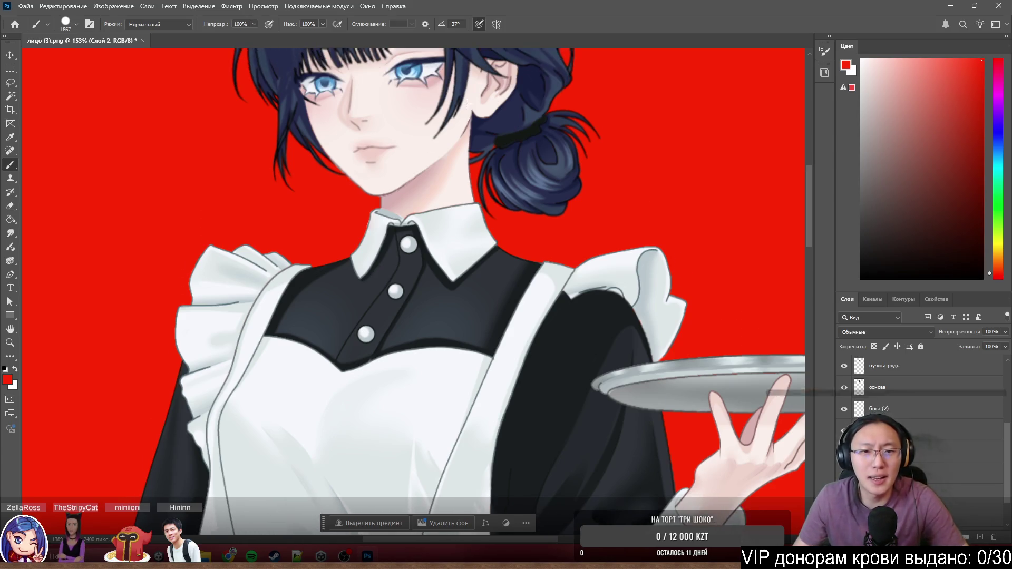
scroll(395, 230, "up", 5)
Pan to the collar and toggle layer visibility to find which layer holds the stray stroke.
mouse_move(462, 232)
left_mouse_down()
mouse_move(477, 243)
mouse_move(368, 352)
left_mouse_up()
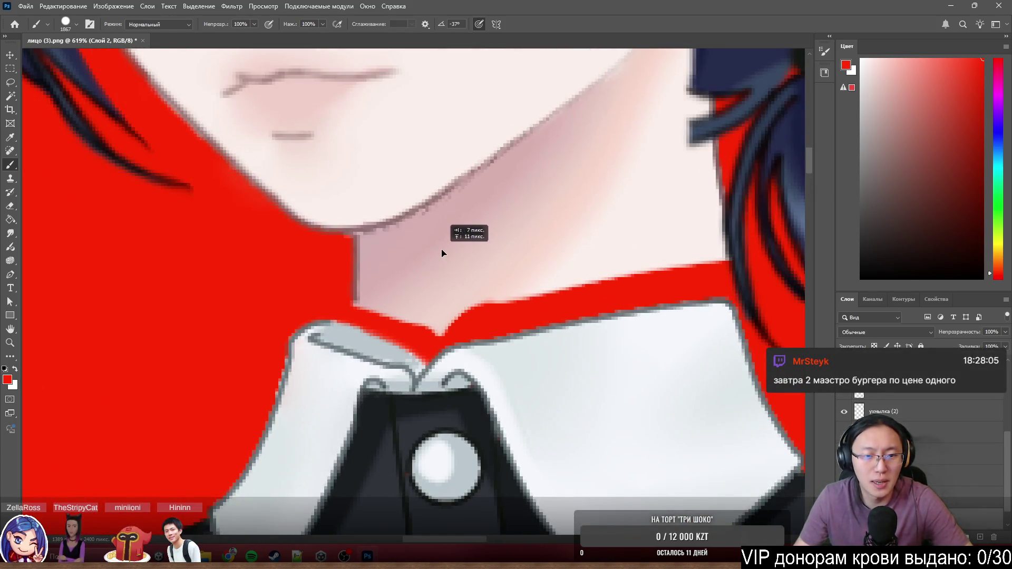
left_click_drag(545, 285, 561, 249)
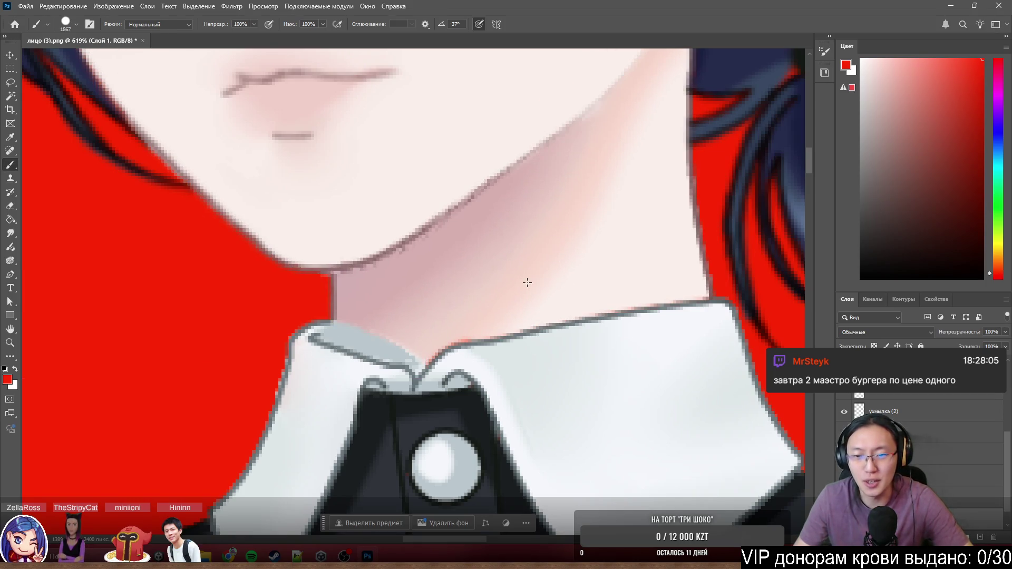
scroll(928, 452, "down", 1)
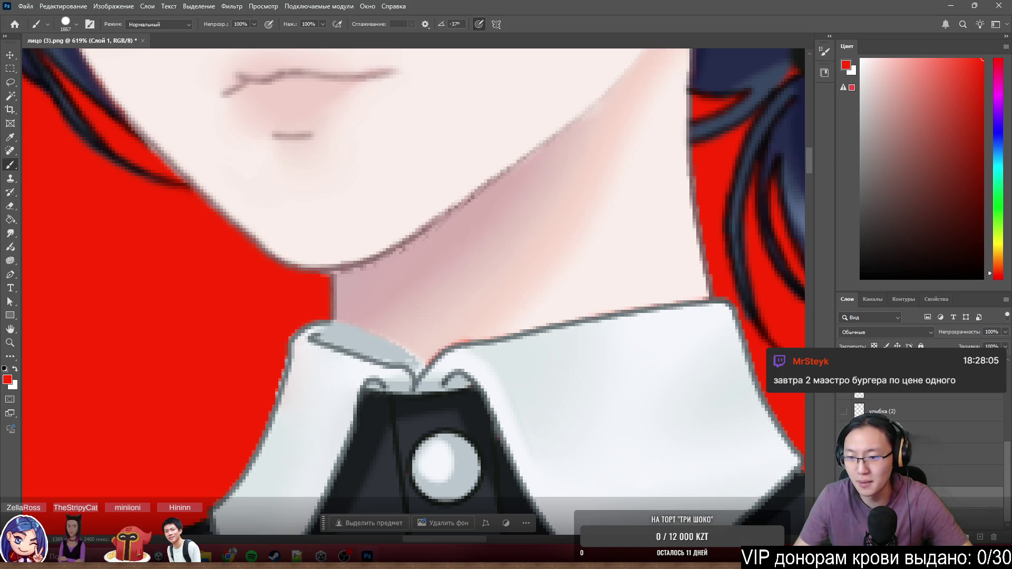
left_click(844, 402)
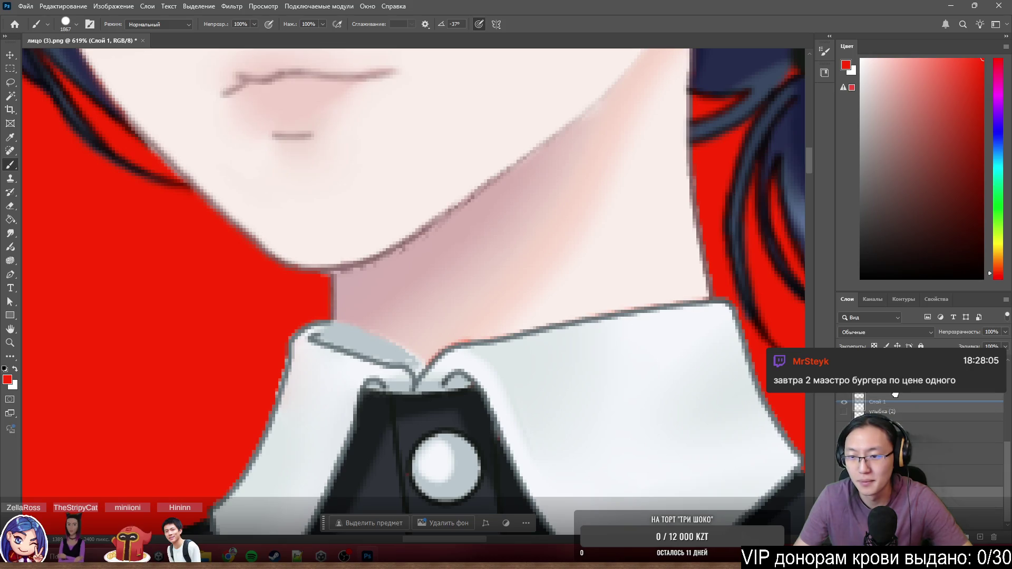
scroll(902, 412, "down", 2)
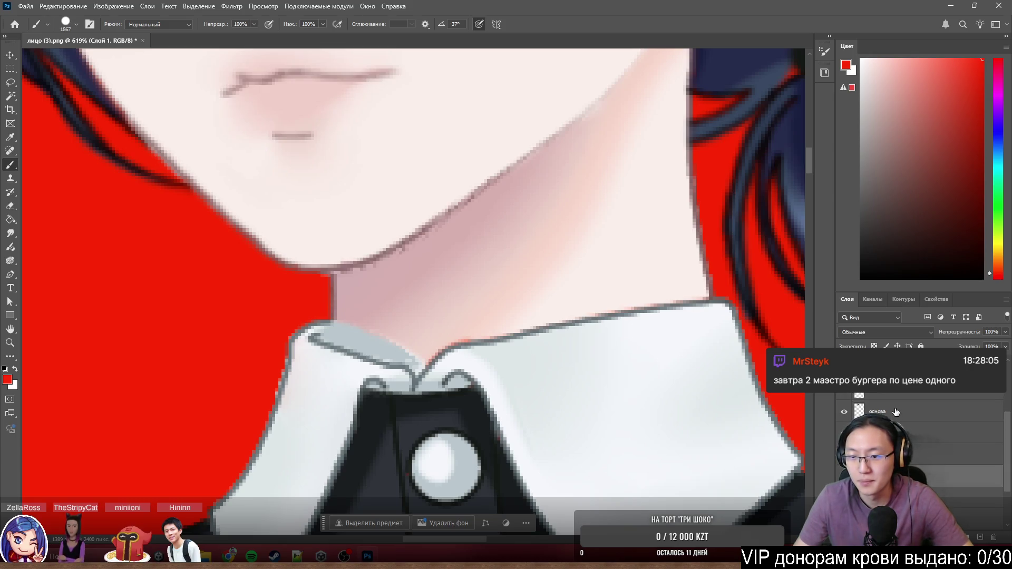
left_click(949, 432)
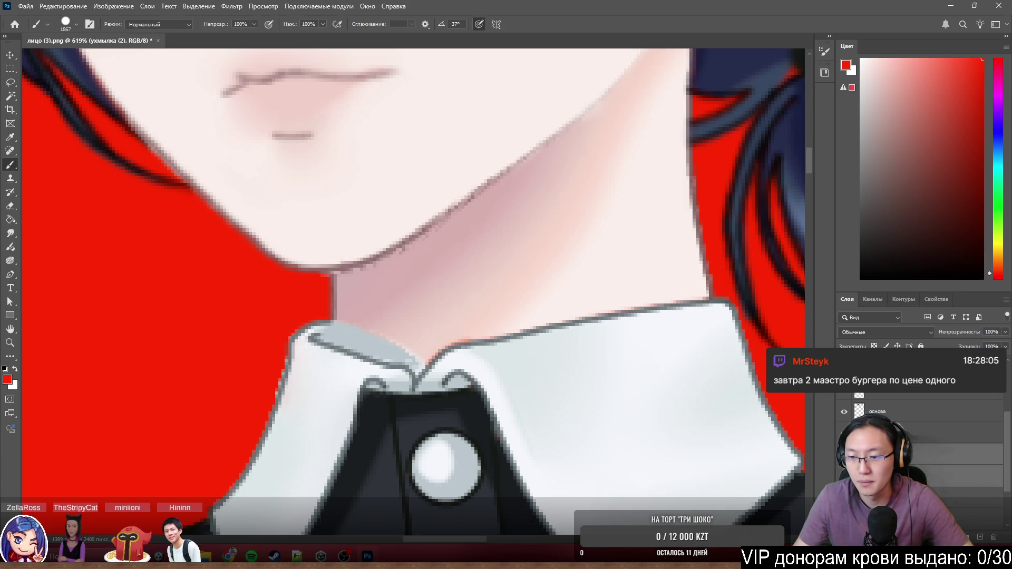
scroll(901, 411, "up", 1)
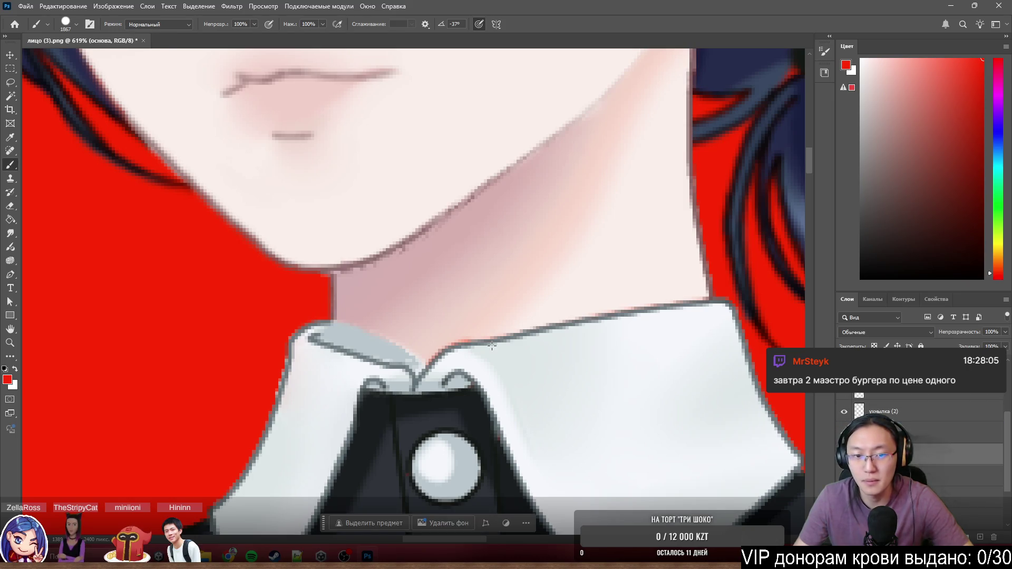
Select the 'платье (2)' dress layer and undo the grey stroke on the left collar.
left_click(452, 355, "ctrl")
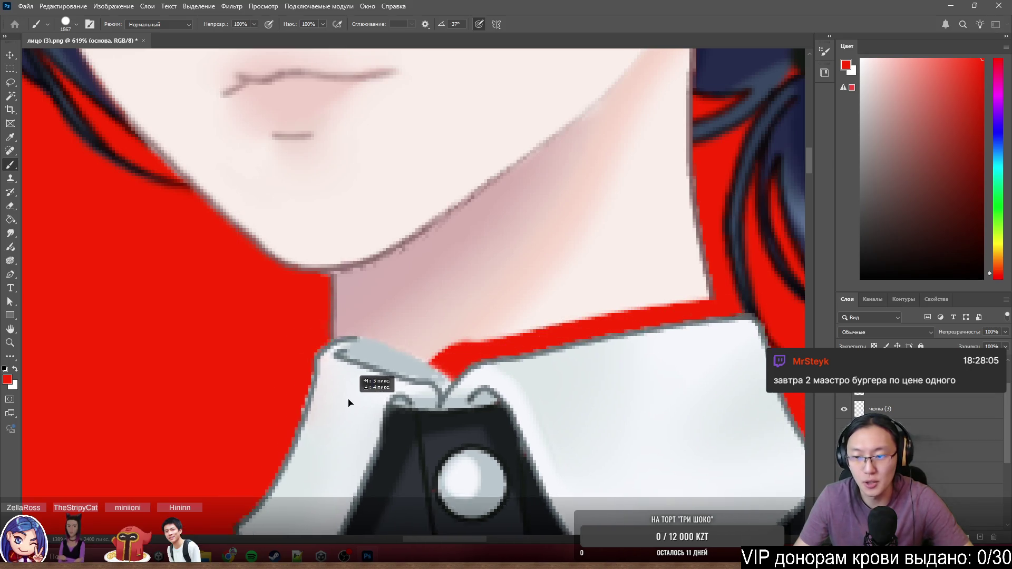
key("ctrl+z")
scroll(901, 412, "down", 1)
scroll(370, 382, "down", 5)
scroll(436, 335, "up", 6)
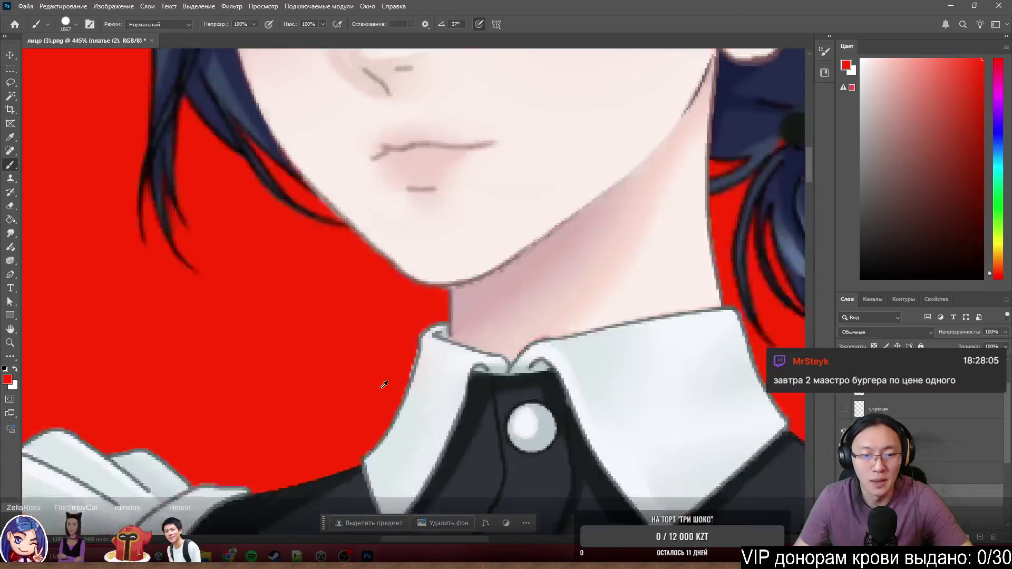
scroll(427, 364, "down", 6)
scroll(427, 364, "down", 3)
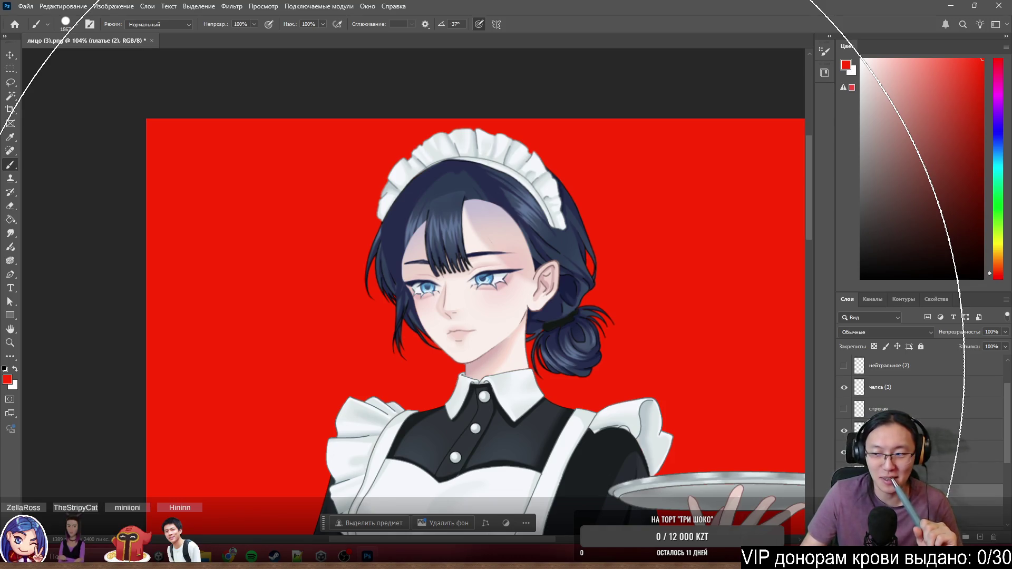
scroll(475, 285, "down", 5)
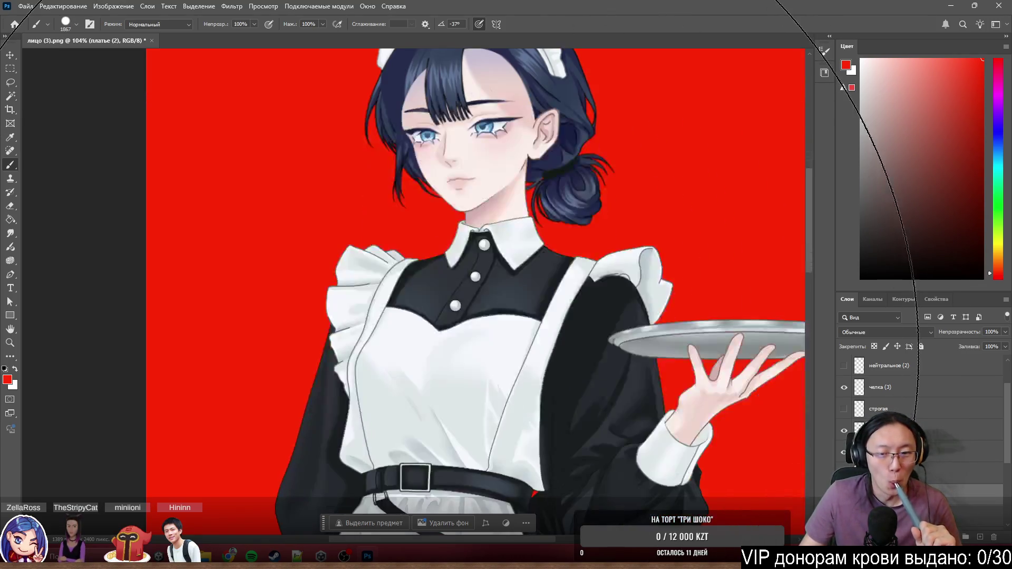
scroll(475, 285, "down", 5)
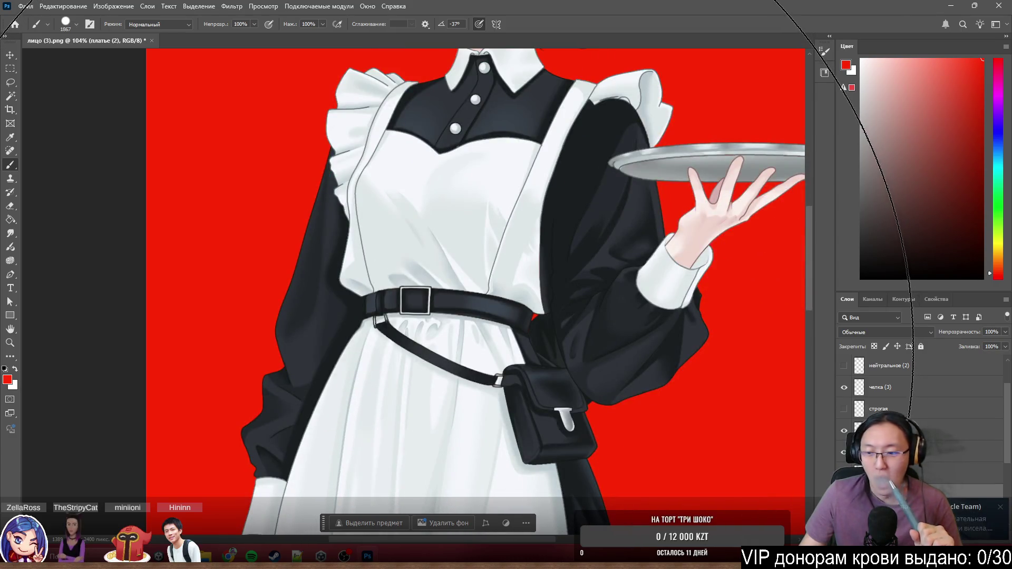
View the painting photo and the donation certificate in the Telegram group chat, then switch to Chrome.
key("alt+Tab")
left_click(601, 237)
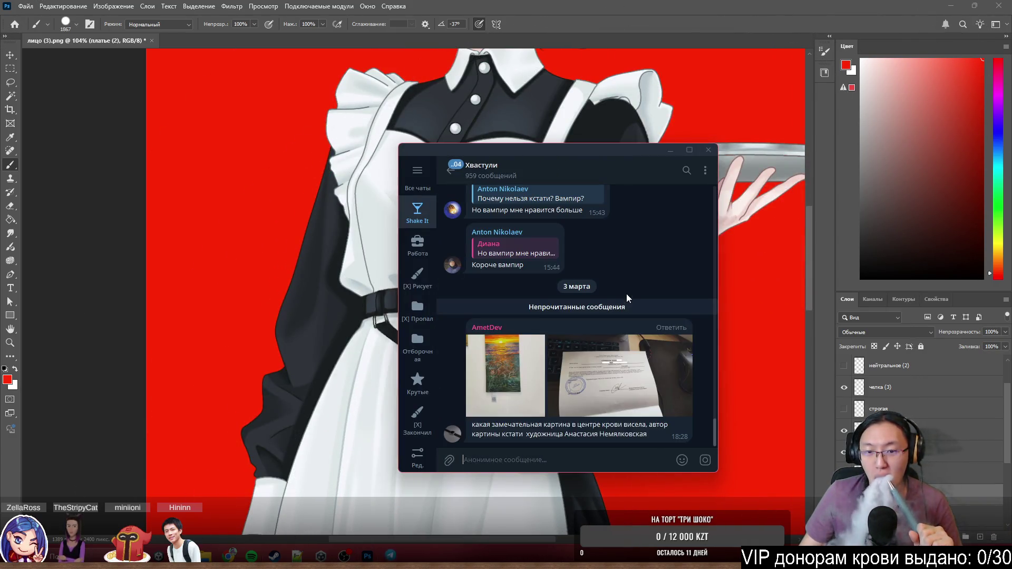
left_click(537, 387)
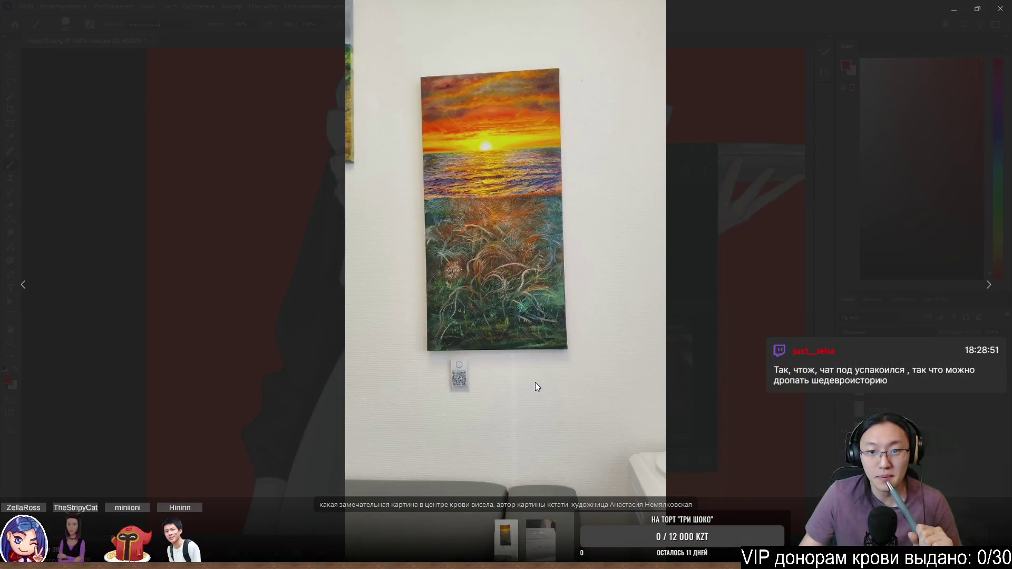
mouse_move(506, 237)
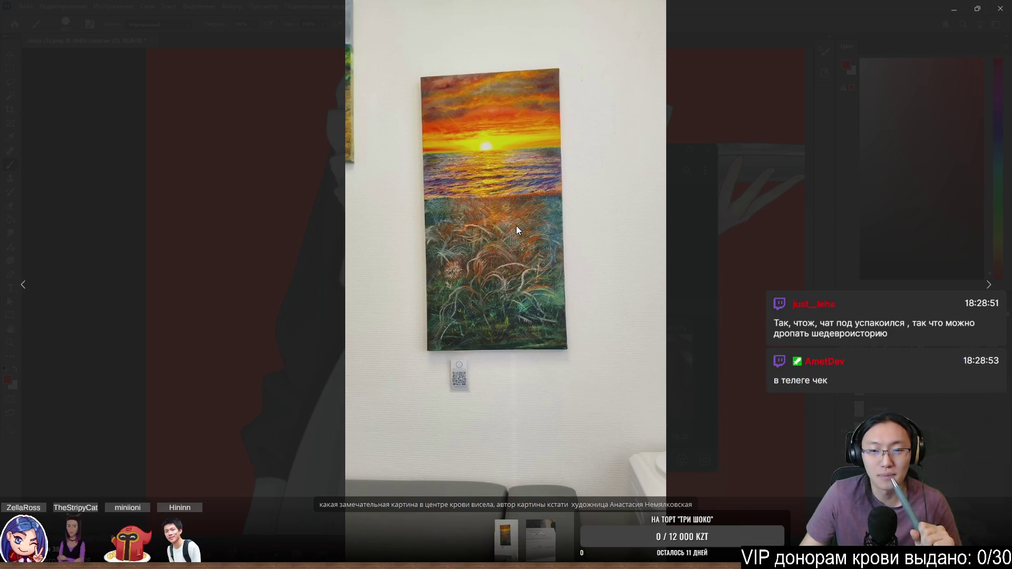
left_click(531, 243)
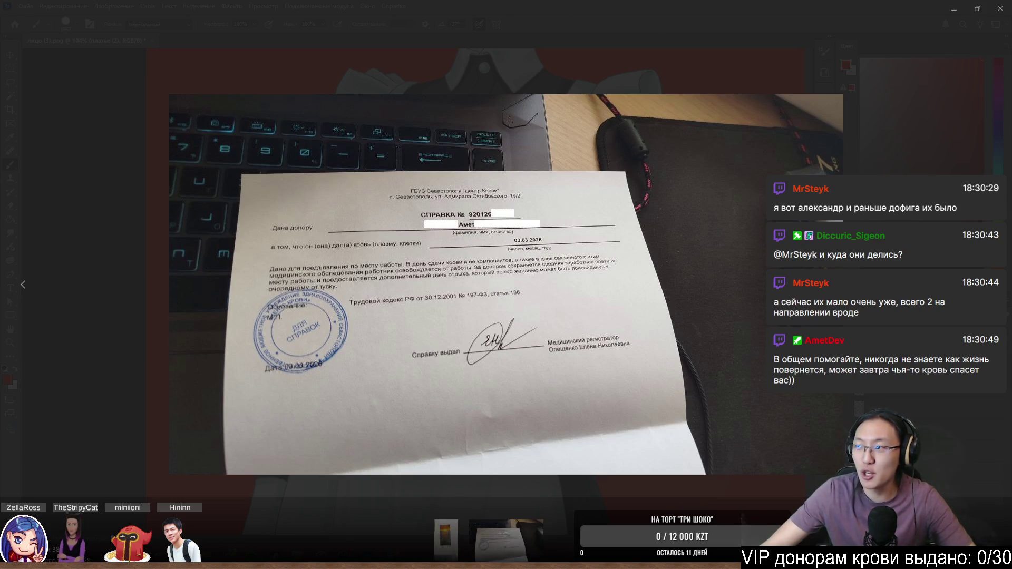
key("alt+Tab")
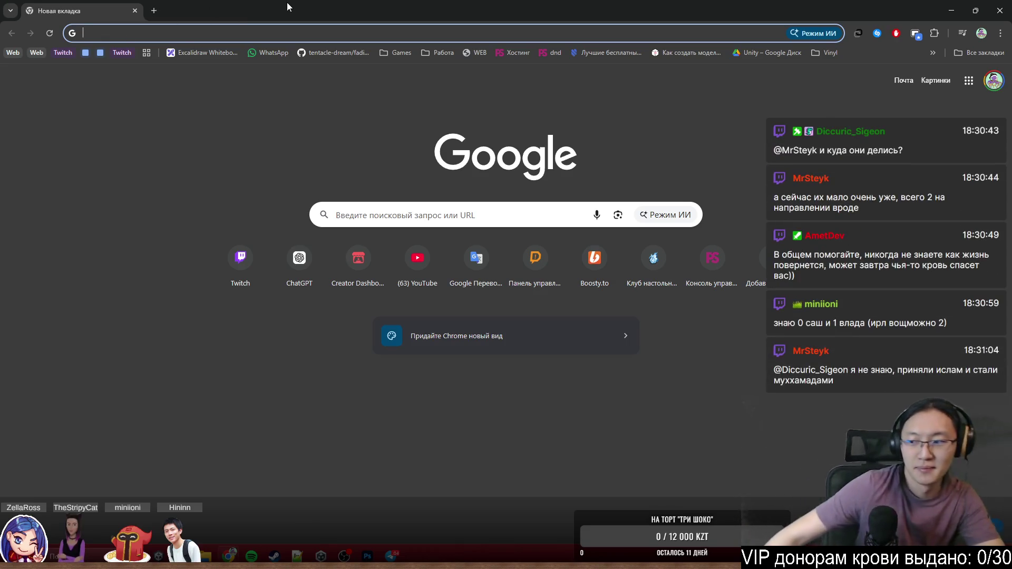
Search Google for 'google tables' and open Google Sheets from the first result.
left_click(287, 32)
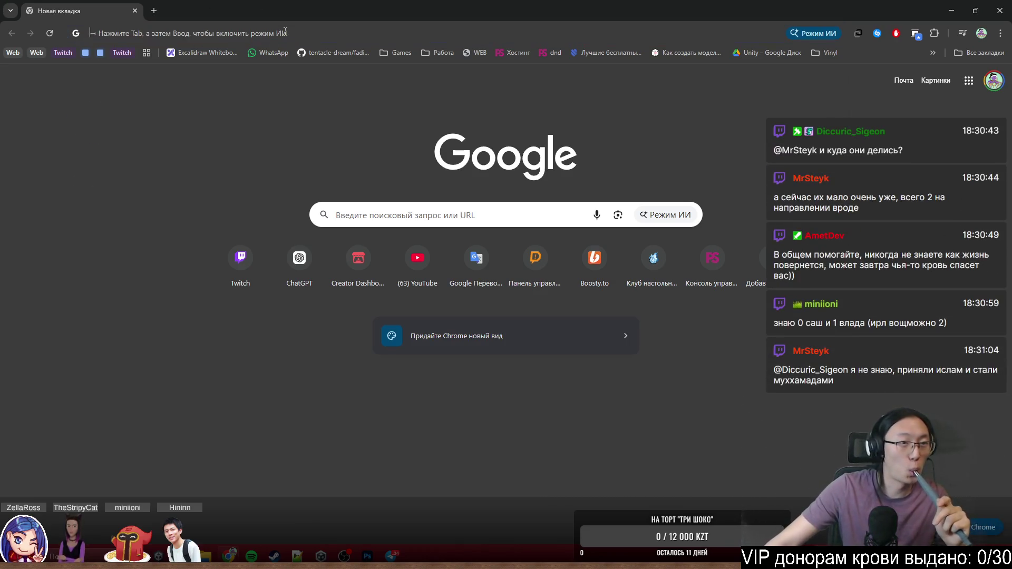
type("с")
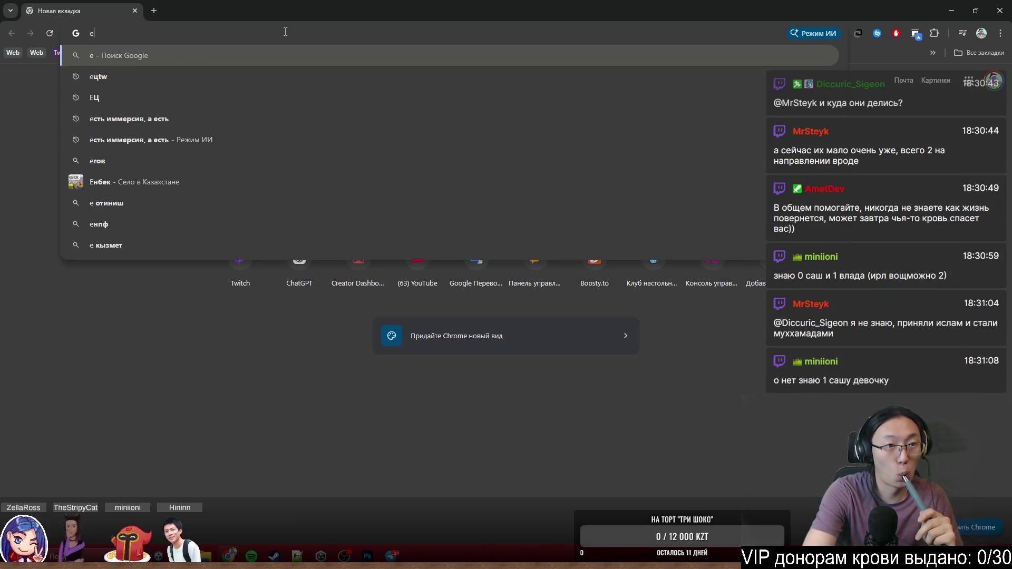
key("Escape")
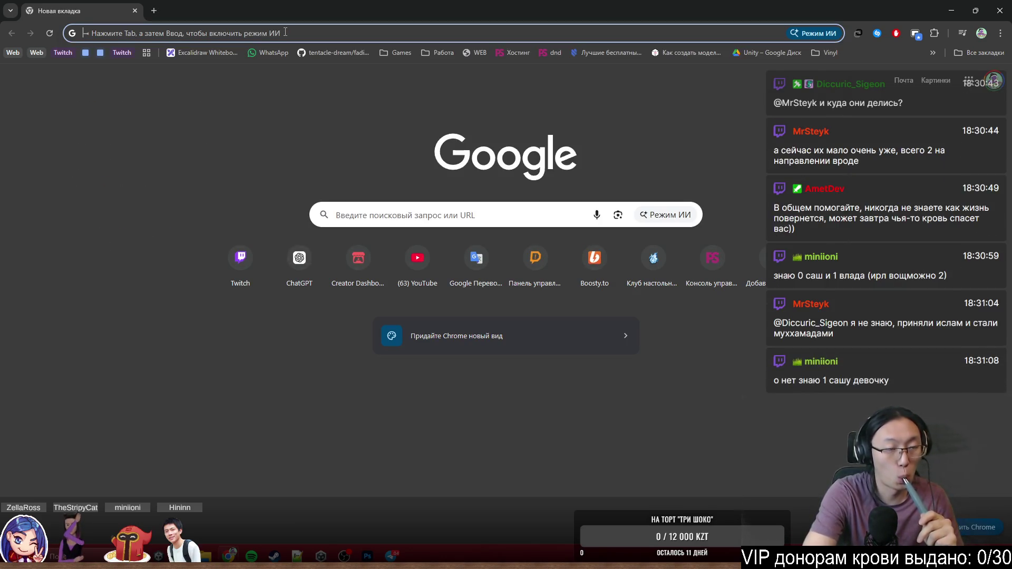
type("к")
type("л")
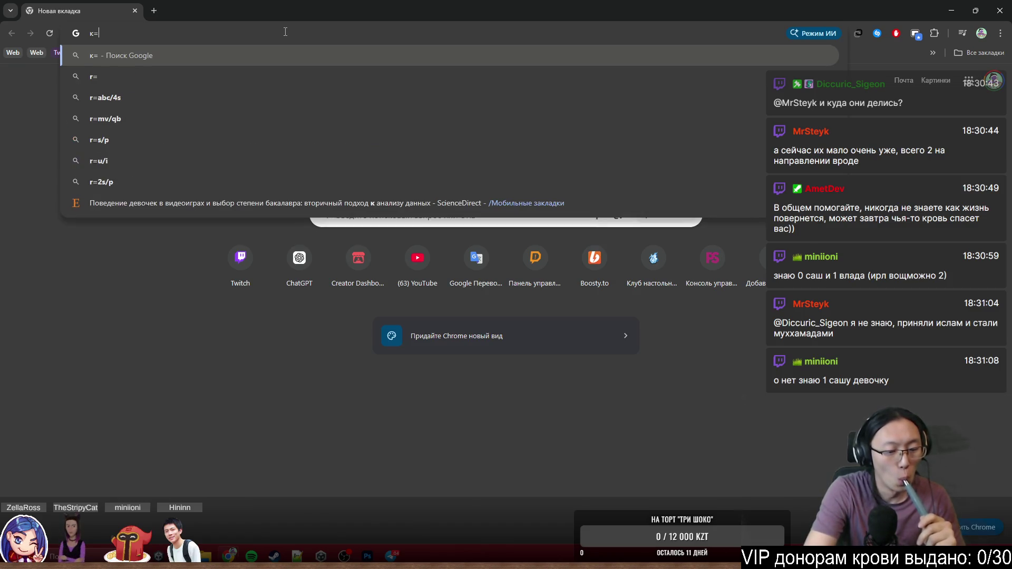
key("Escape")
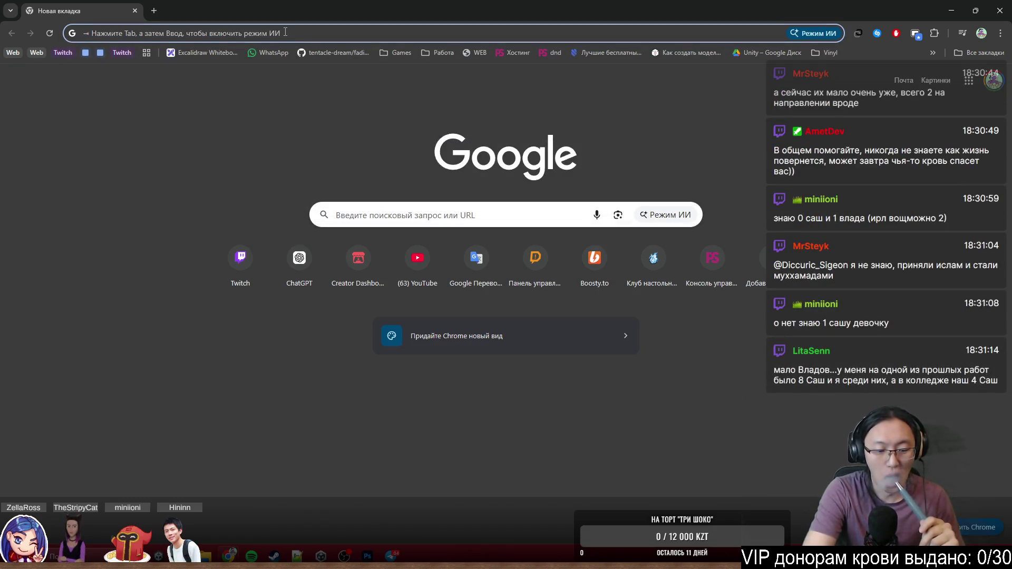
type("goog")
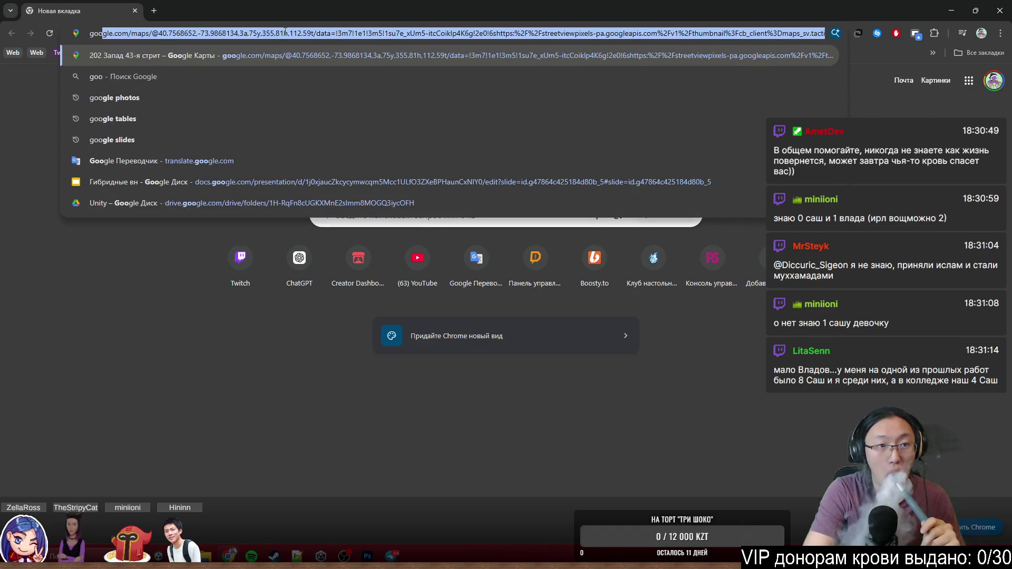
type("le ")
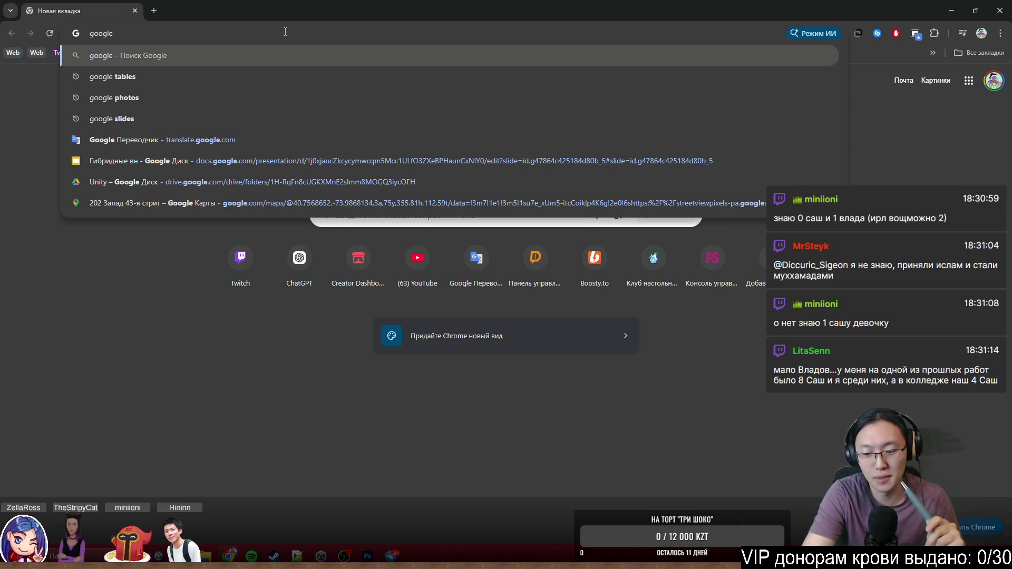
type("tables")
key("Return")
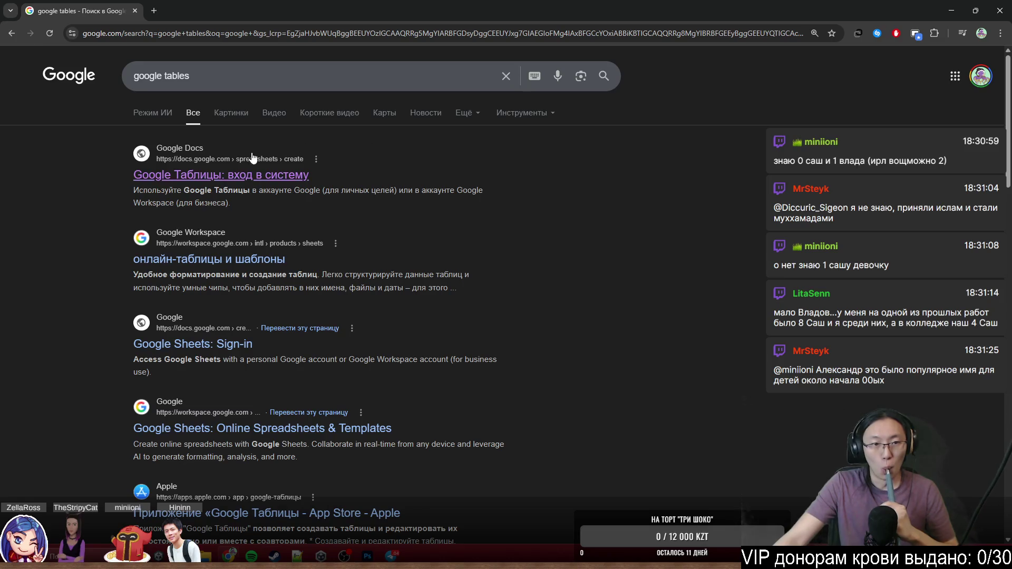
left_click(255, 175)
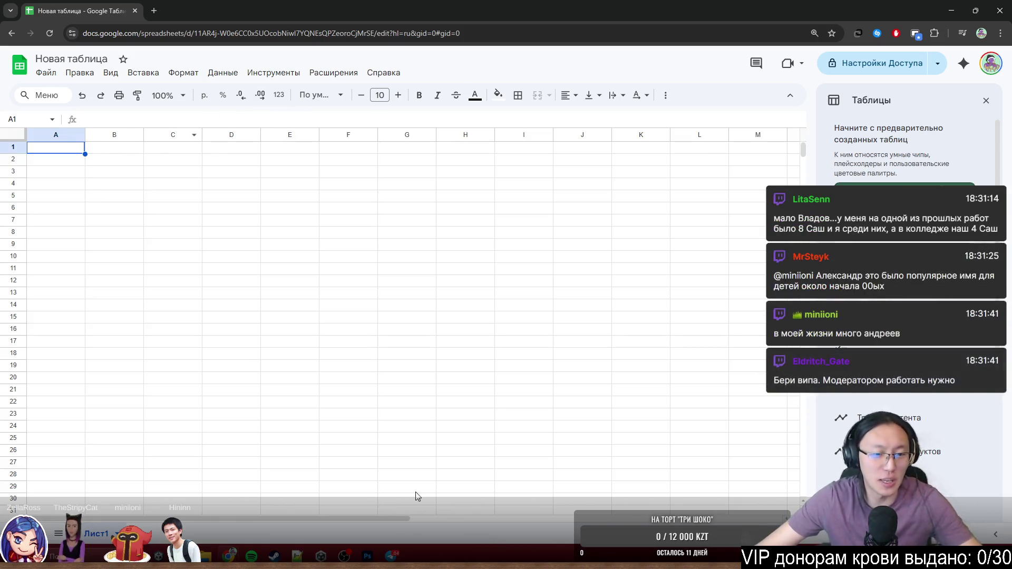
Open the Коктейли spreadsheet from Sheets home and add a new blank sheet.
left_click(19, 65)
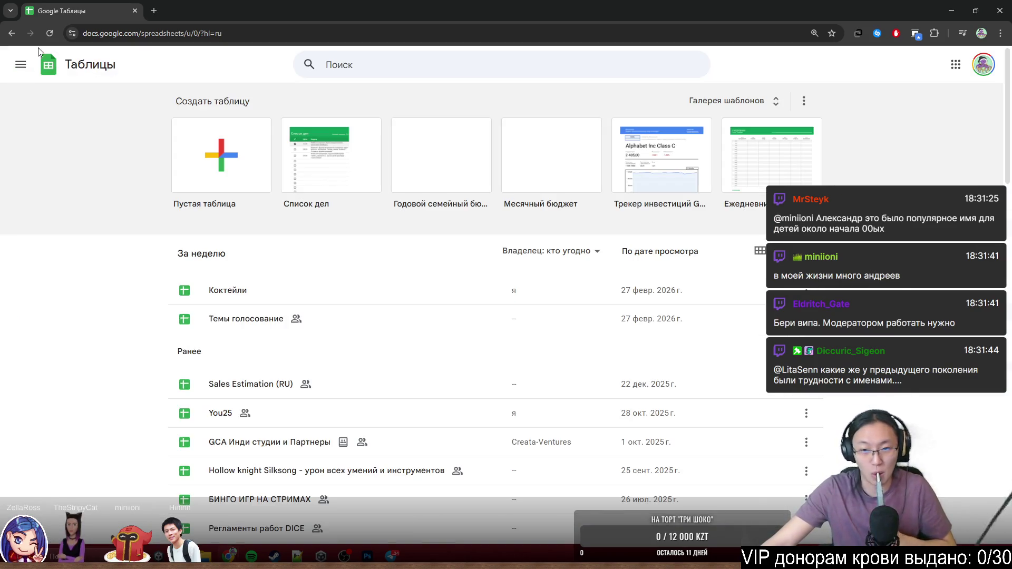
left_click(340, 290)
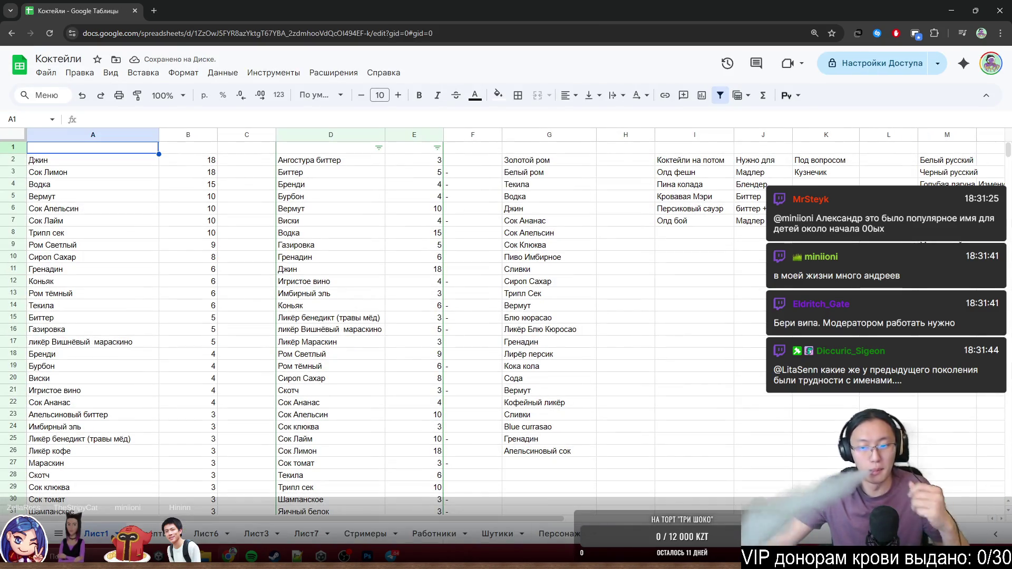
left_click(791, 535)
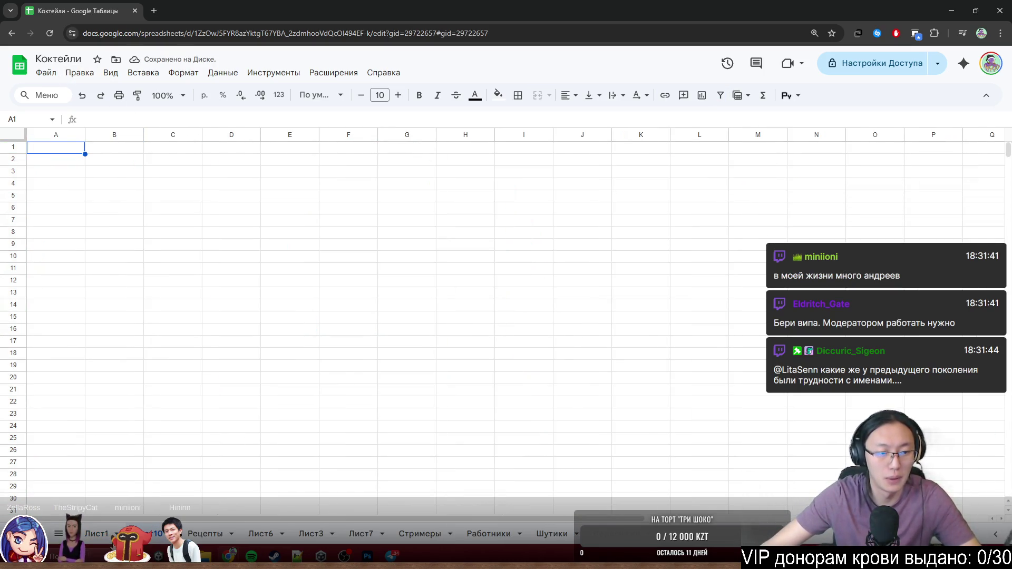
right_click(155, 534)
key("Escape")
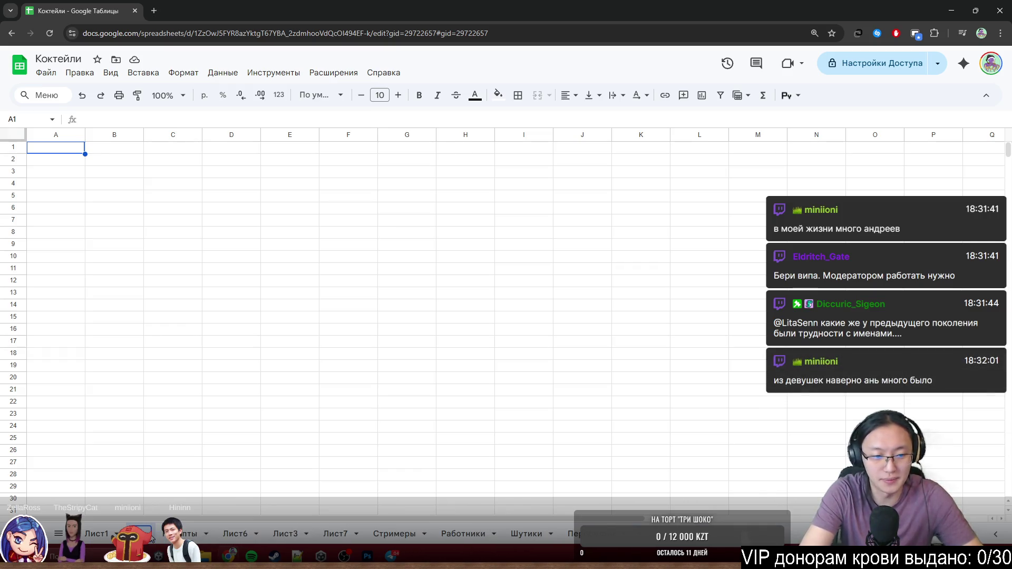
type("юра")
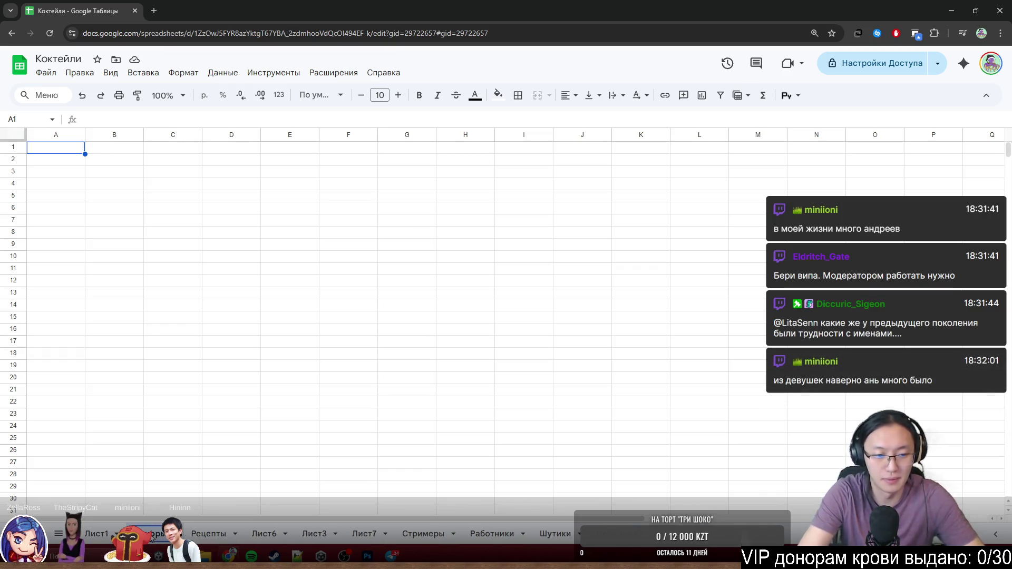
key("Return")
left_click(55, 151)
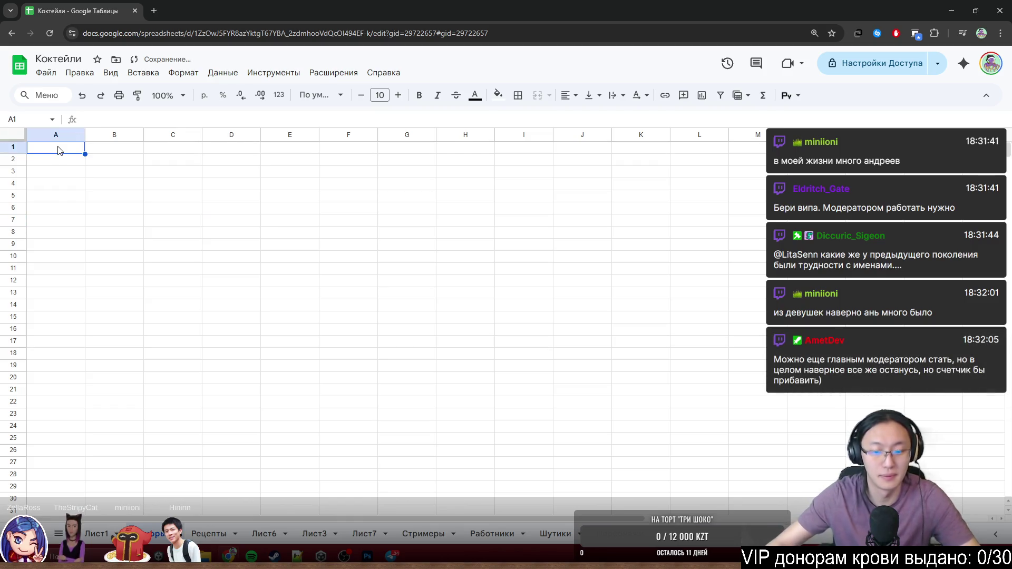
type("Amet")
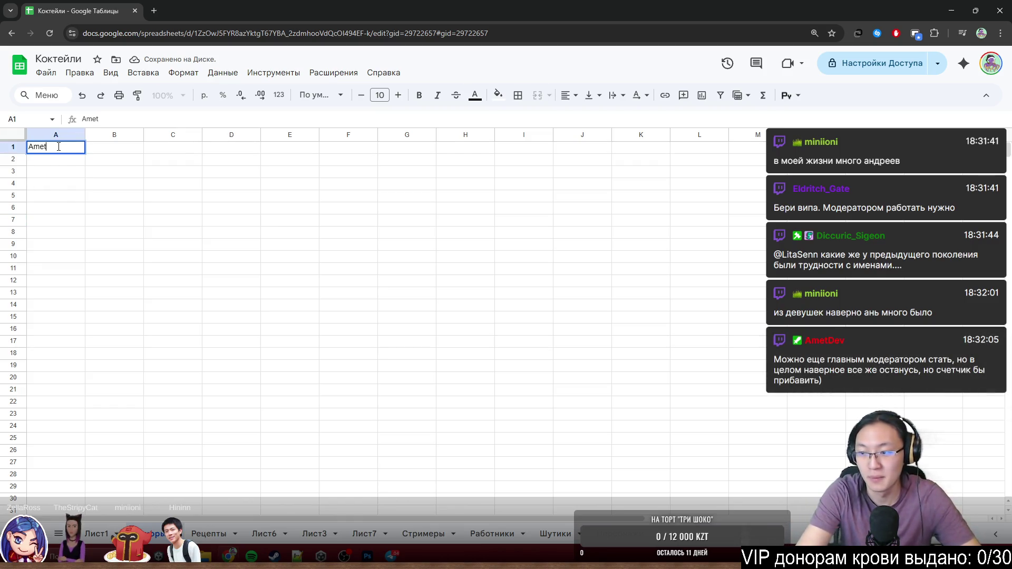
type("v")
Enter the viewer's nickname in A1 and the date 2026.03.03 in B1.
key("Tab")
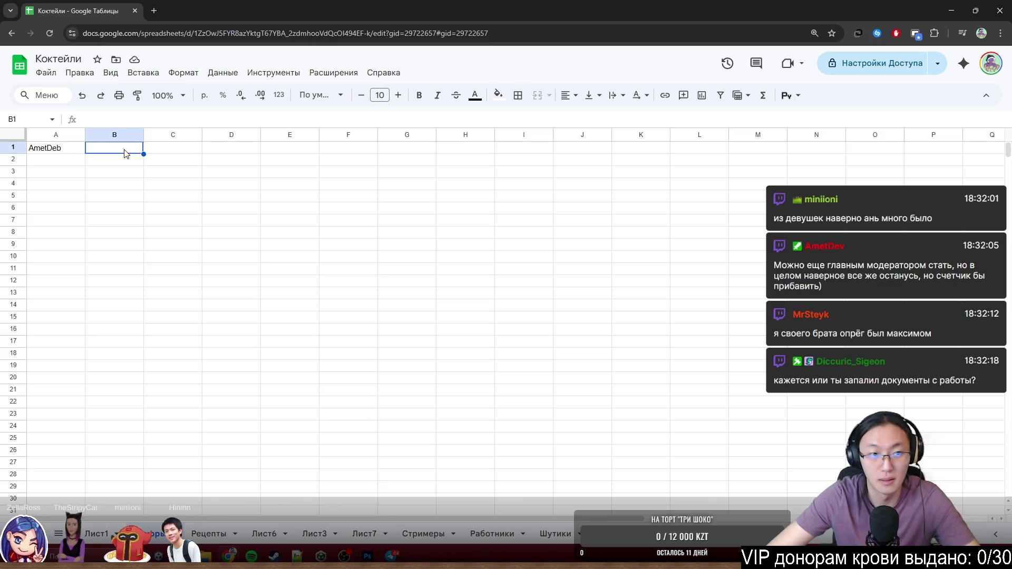
type("03,")
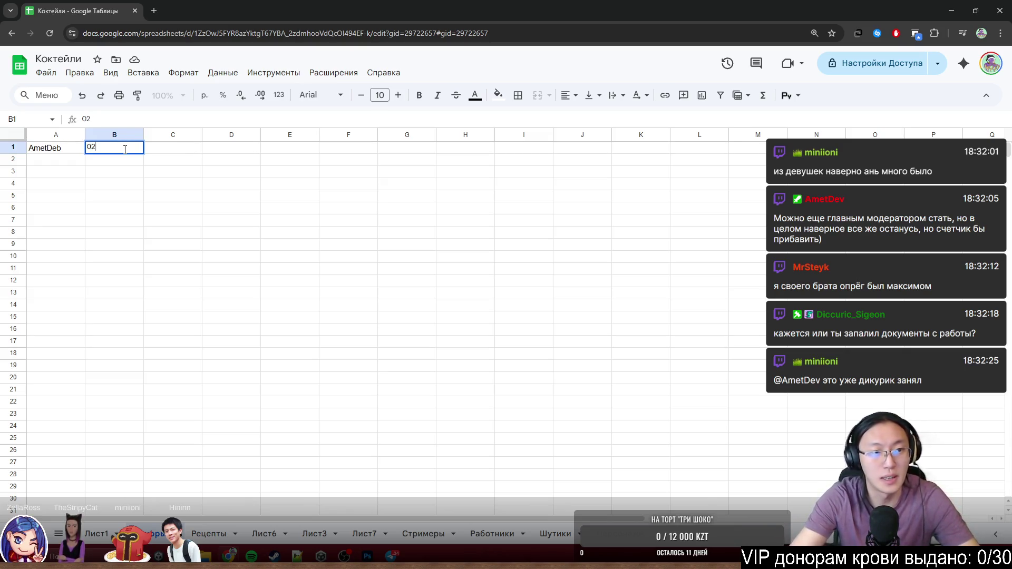
type("026.03.03")
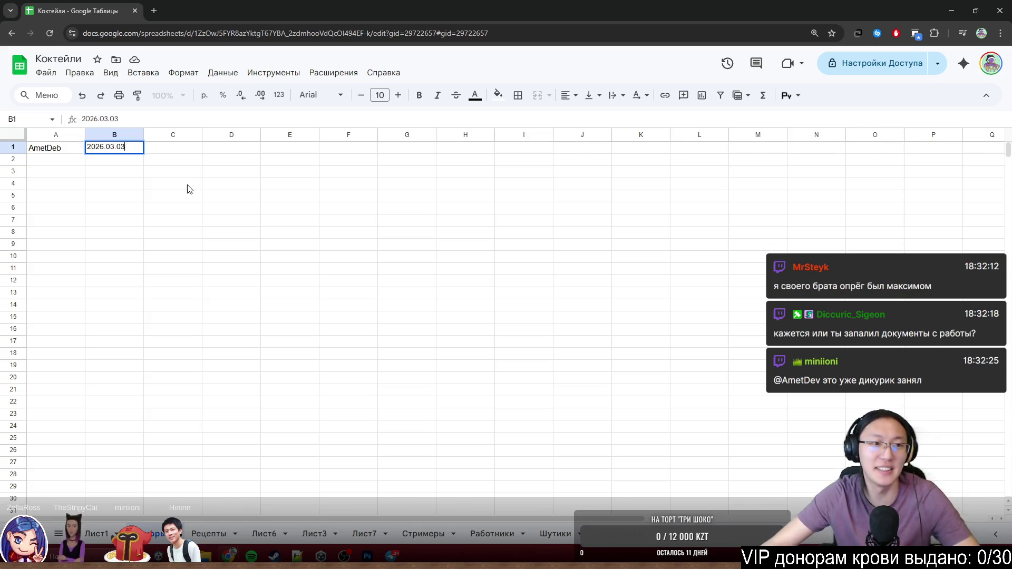
left_click(173, 231)
left_click(290, 230)
Correct the nickname's last letter so A1 reads 'AmetDev'.
double_click(55, 148)
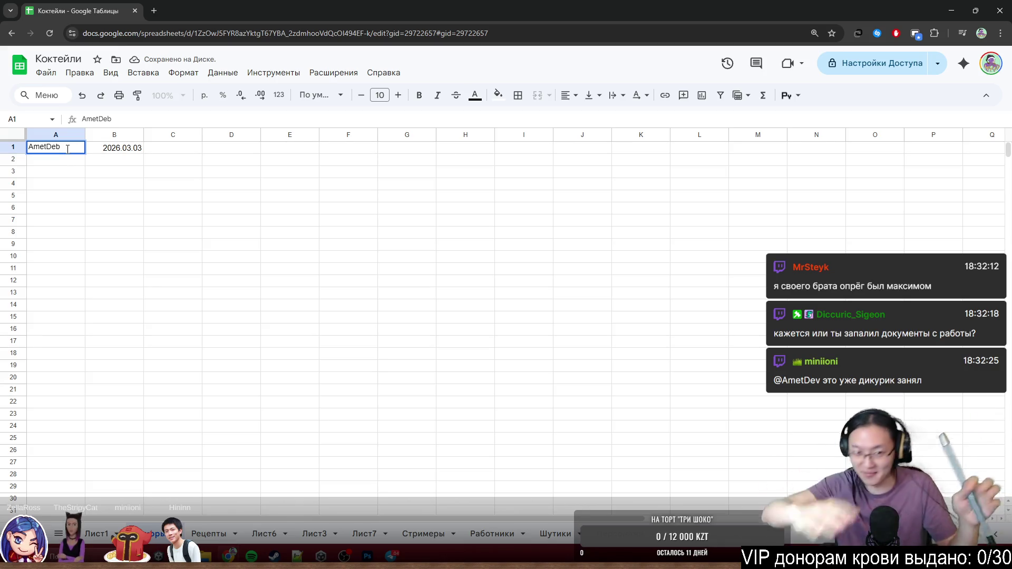
key("BackSpace")
type("v")
key("Return")
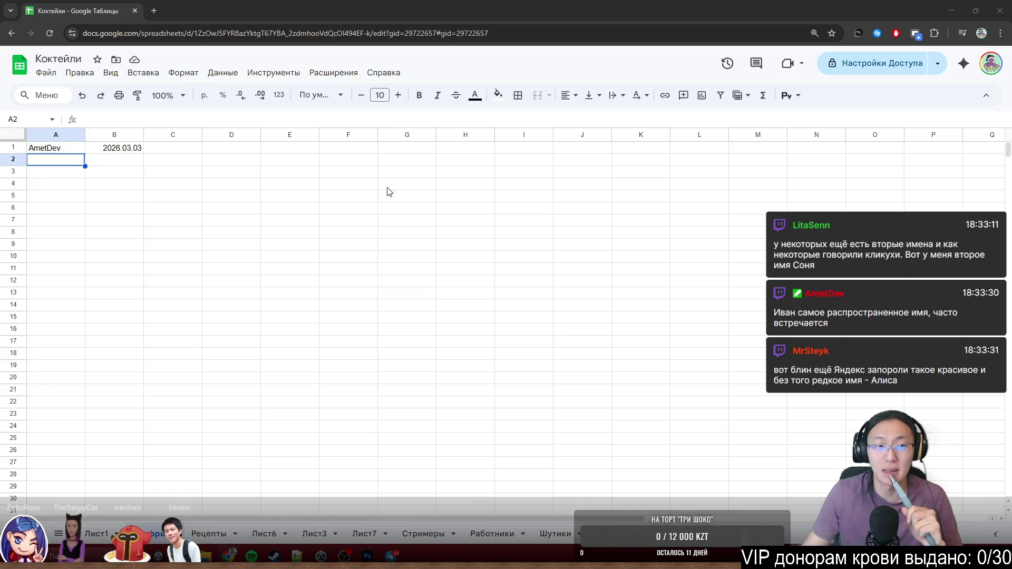
left_click(19, 65)
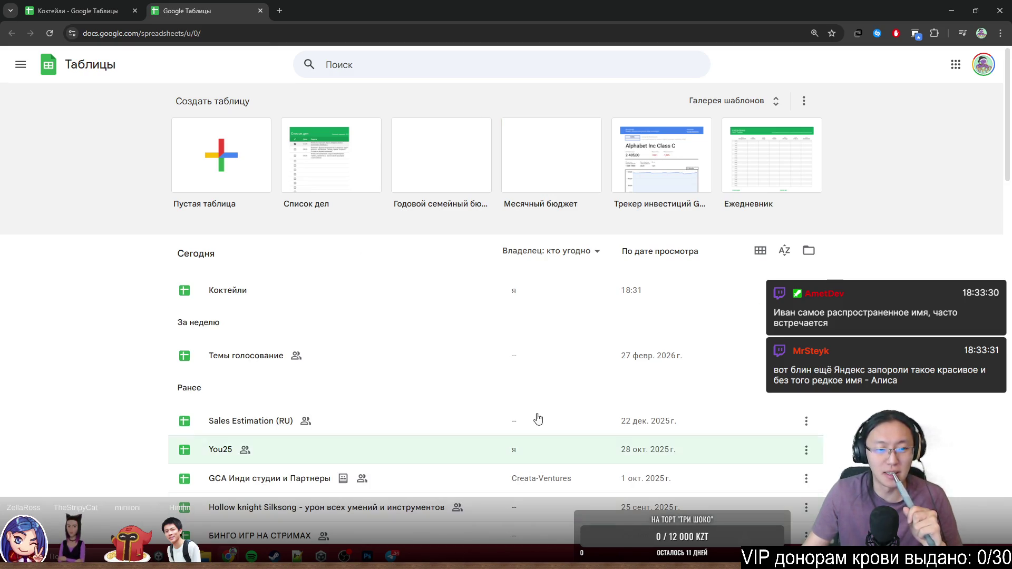
left_click(260, 11)
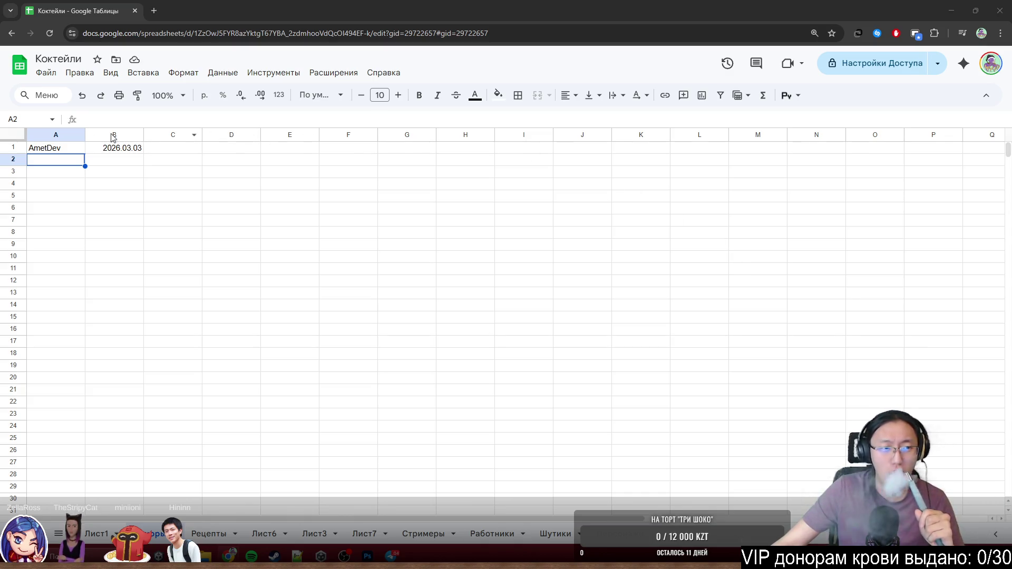
left_click(254, 208)
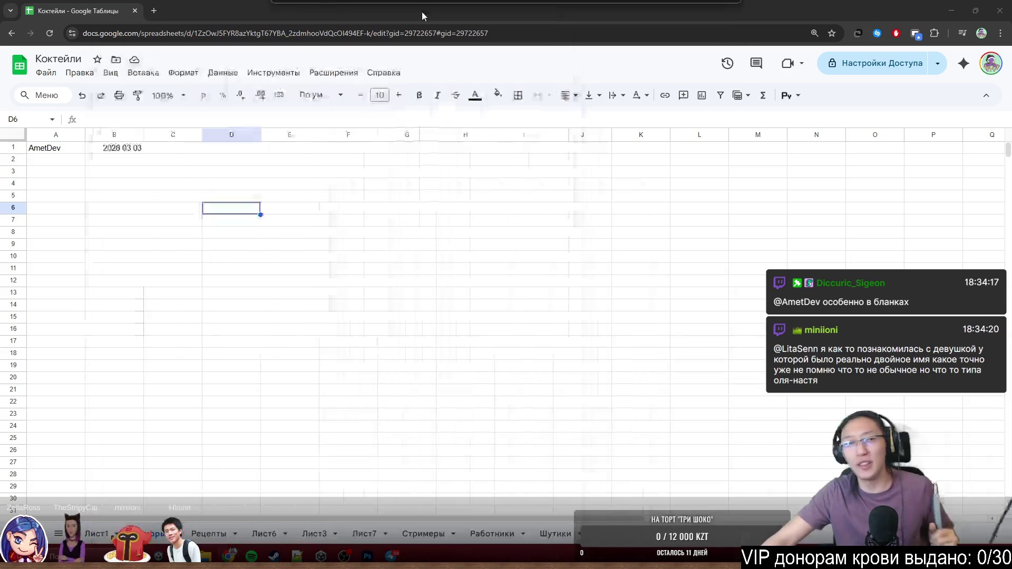
Go to the Twitch channel in a new tab and open Панель управления автора from the avatar menu.
key("ctrl+t")
type("tw")
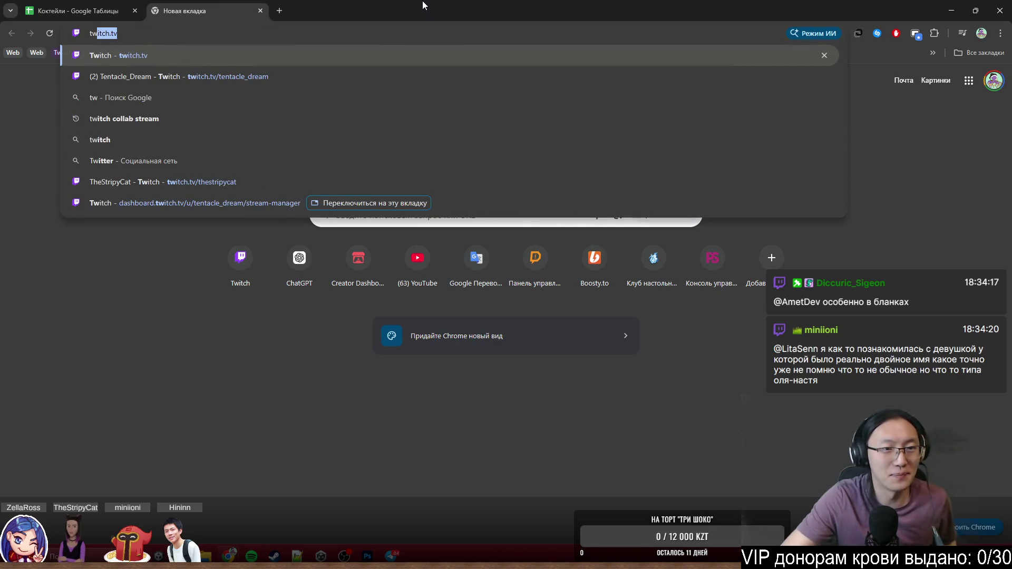
key("Down")
key("Return")
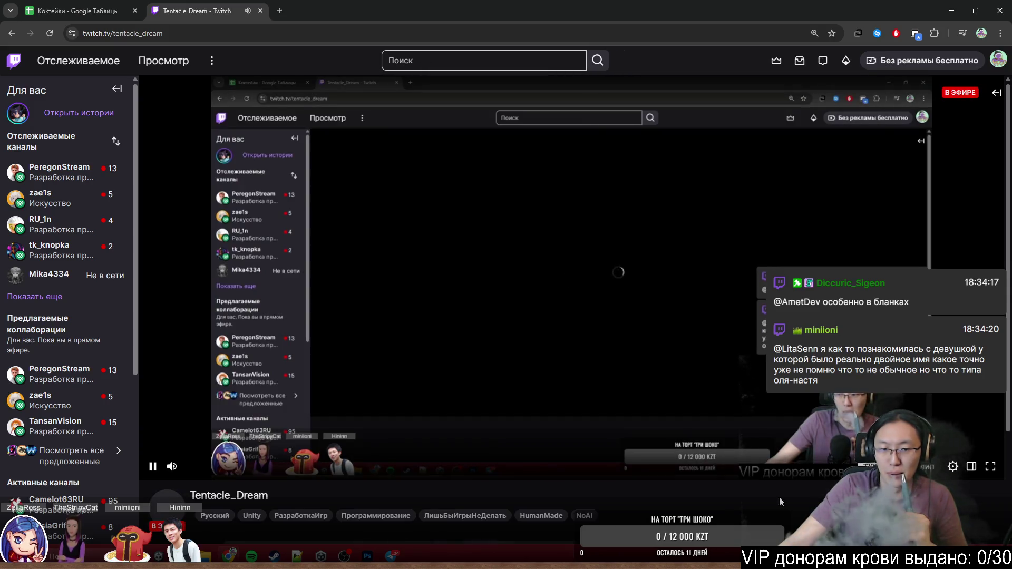
left_click(997, 61)
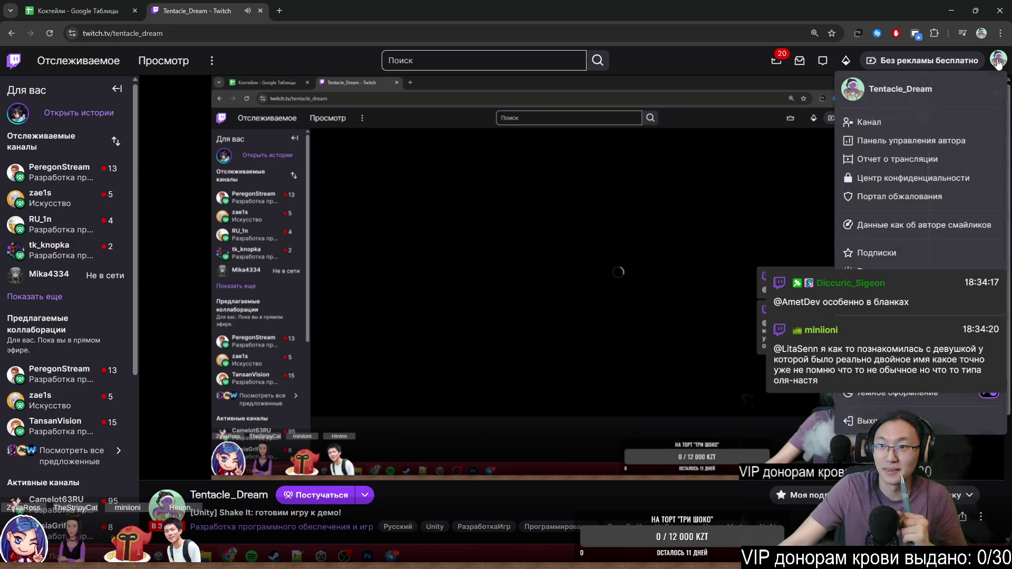
left_click(910, 140)
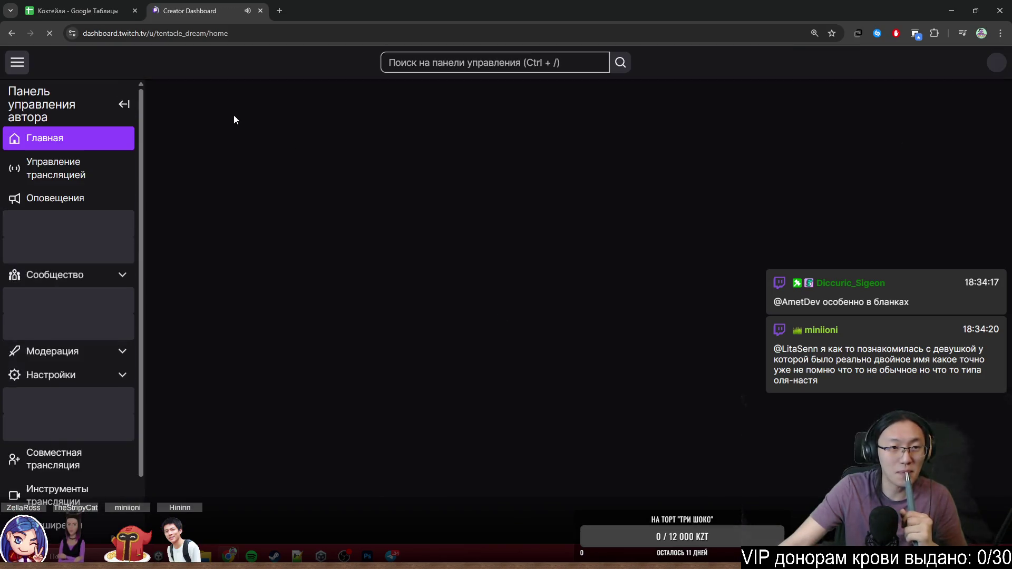
In Сообщество > Управление ролями, grant the top user the Ведущий модератор role and confirm.
left_click(95, 245)
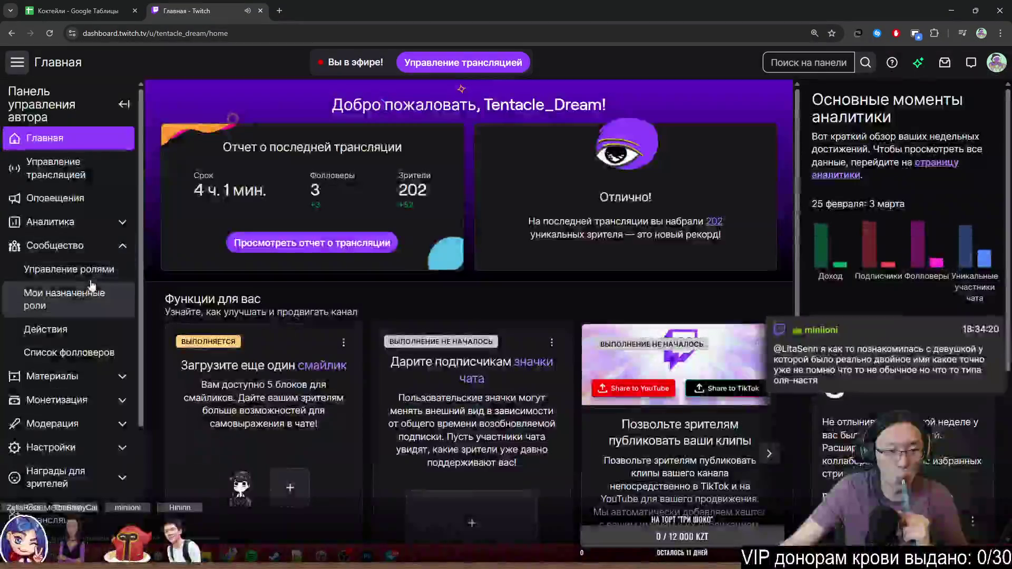
left_click(69, 269)
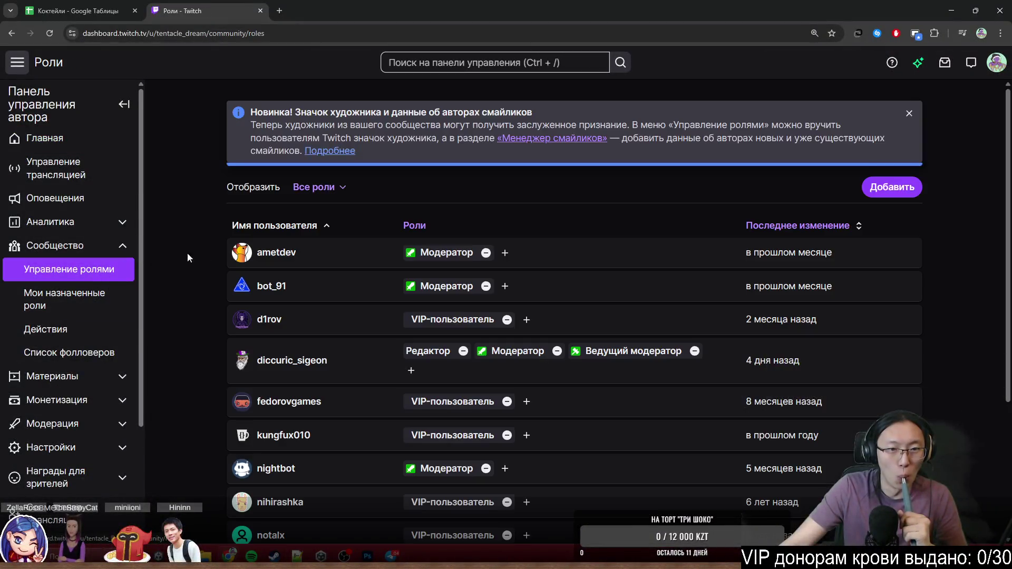
left_click(502, 253)
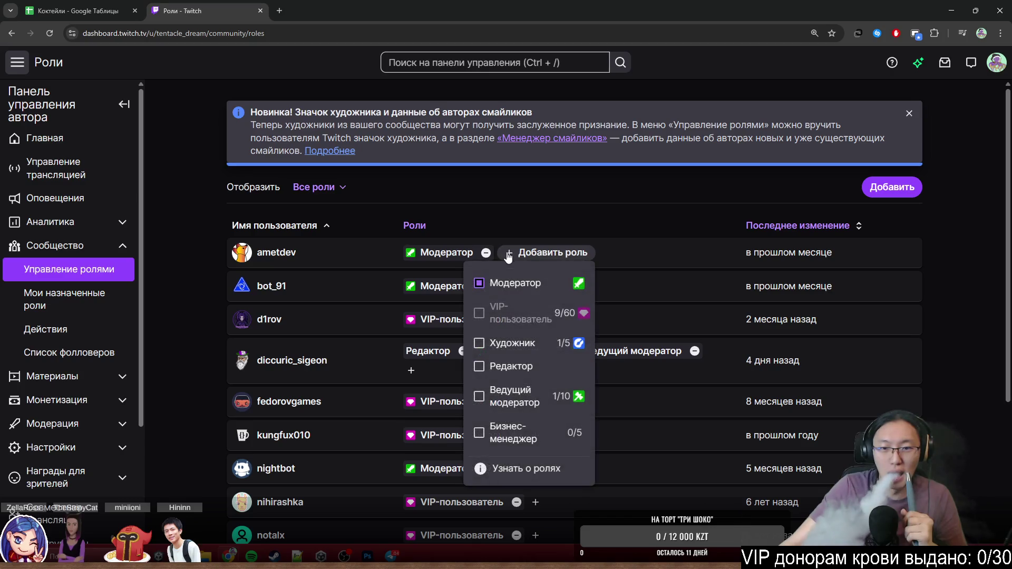
left_click(517, 404)
left_click(671, 342)
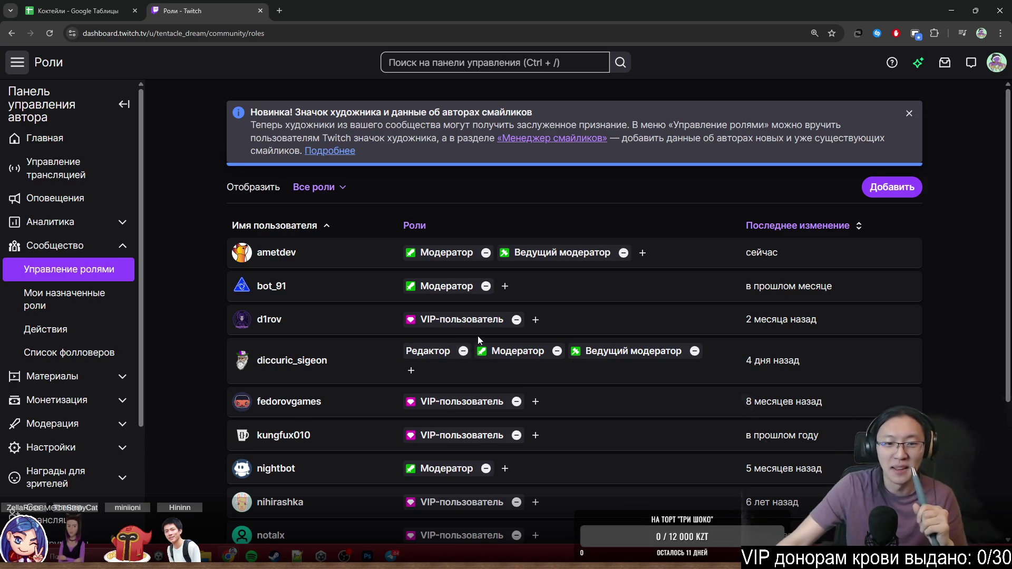
Glance over the fourth user's roles and close the Twitch tab.
left_click_drag(721, 358, 457, 345)
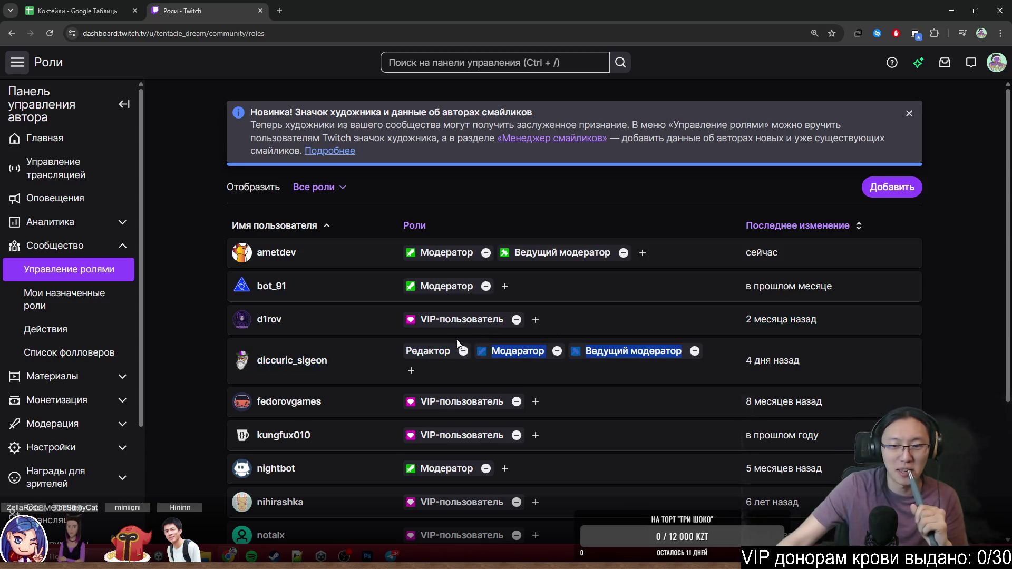
left_click(521, 376)
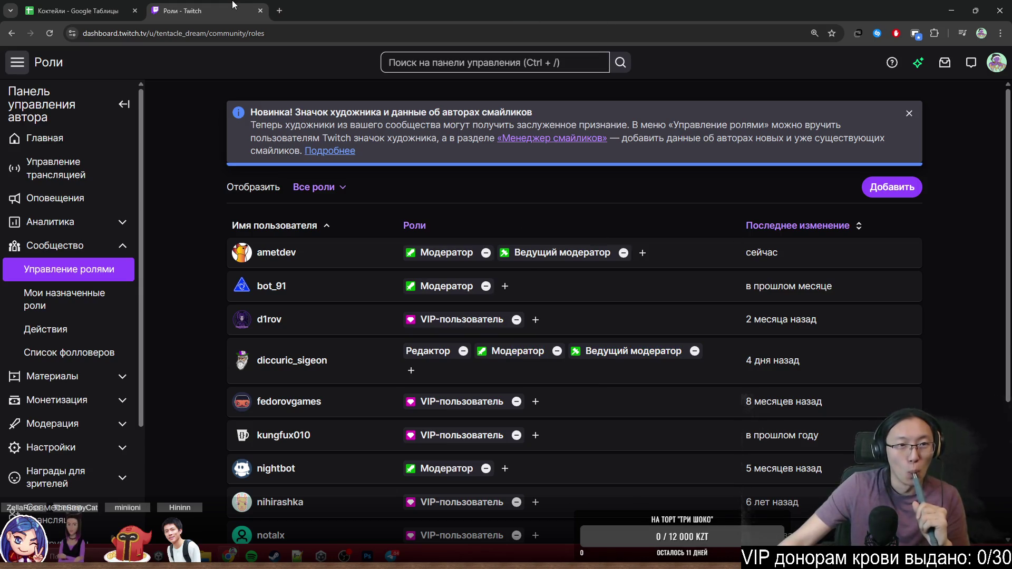
left_click(261, 10)
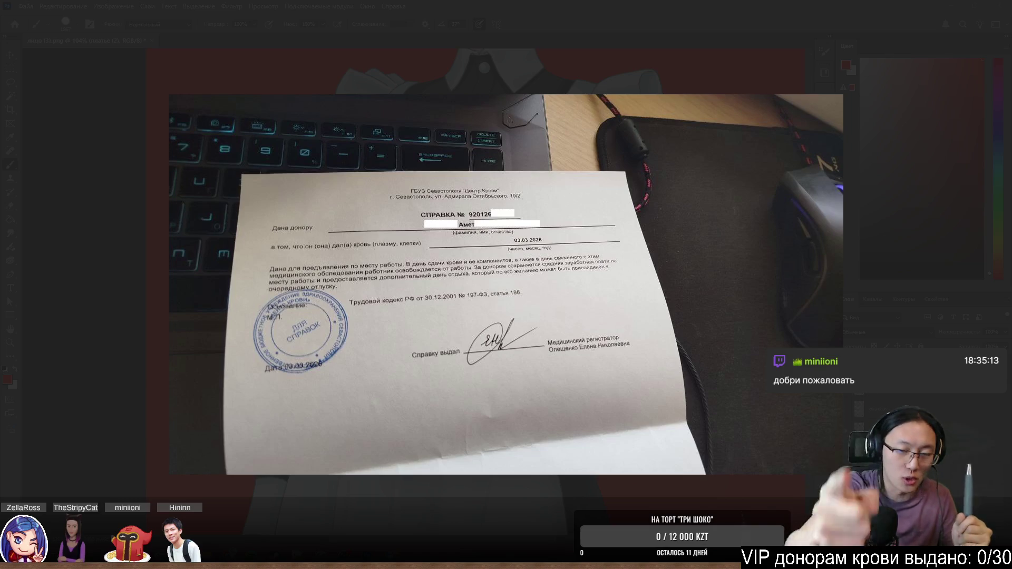
Close the certificate photo viewer and the Telegram chat window, returning to Photoshop.
mouse_move(506, 284)
left_click(863, 288)
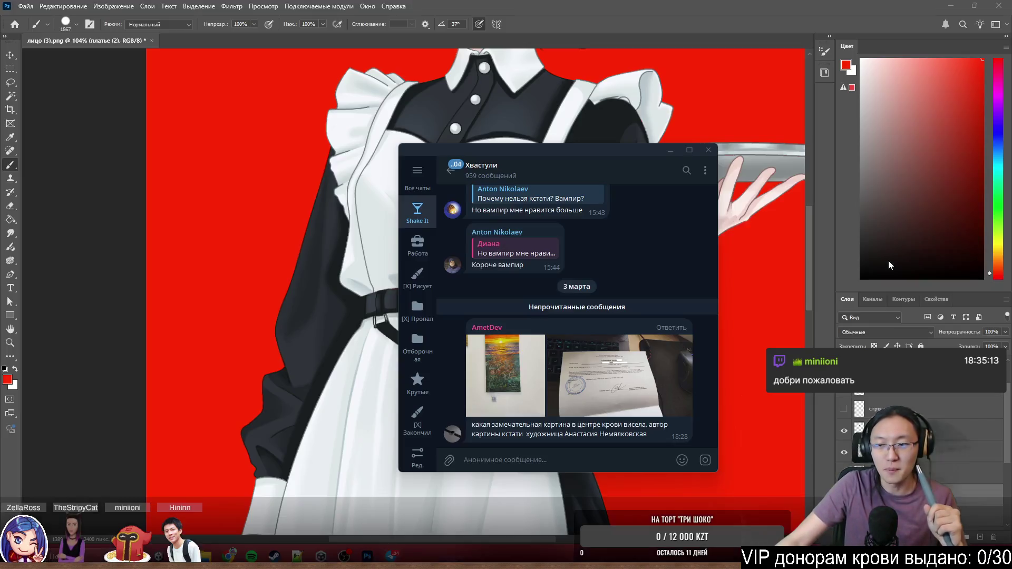
left_click(710, 151)
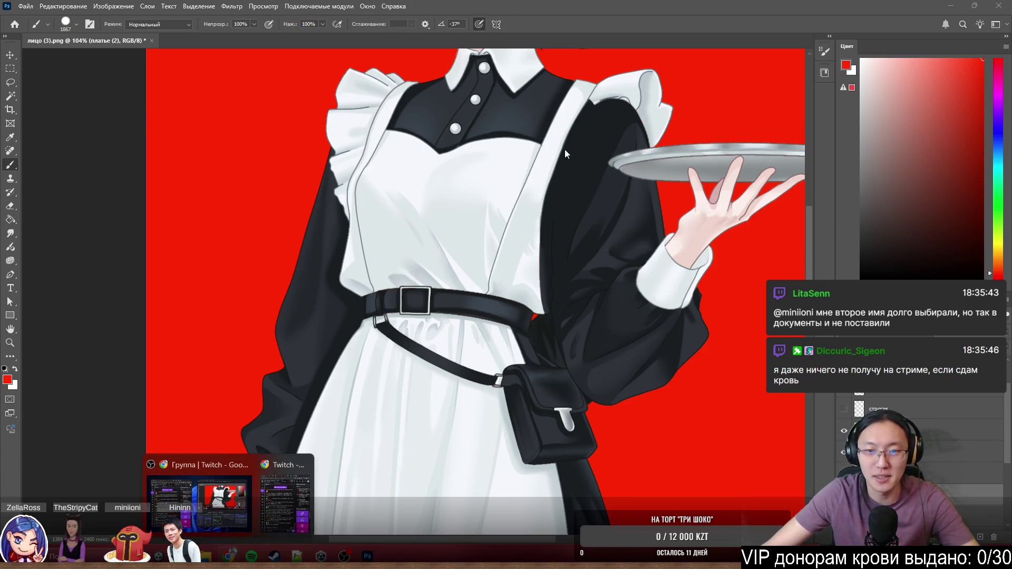
scroll(510, 264, "down", 5)
scroll(442, 278, "down", 3)
scroll(451, 158, "up", 4)
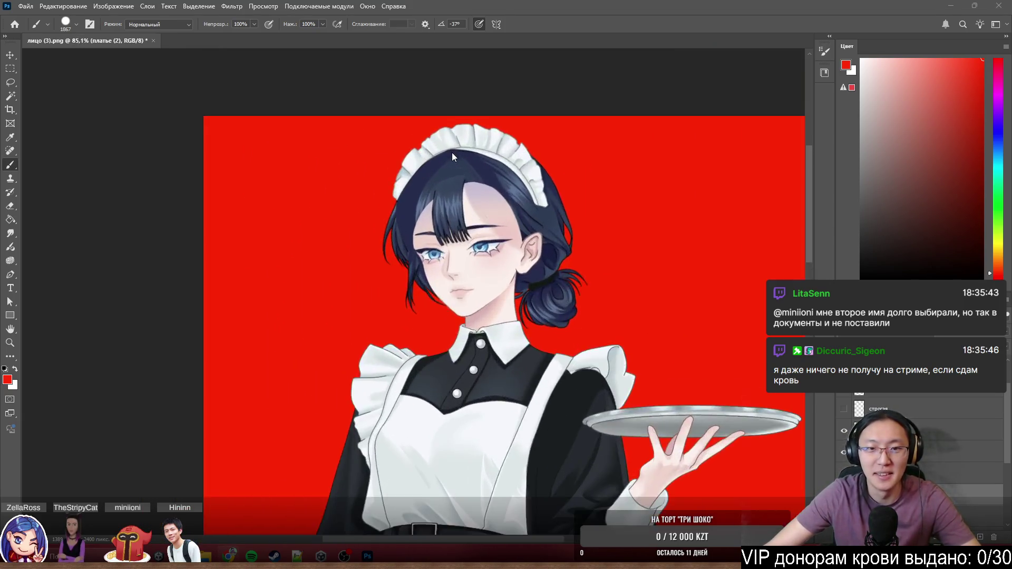
scroll(467, 166, "up", 4)
left_click(474, 160)
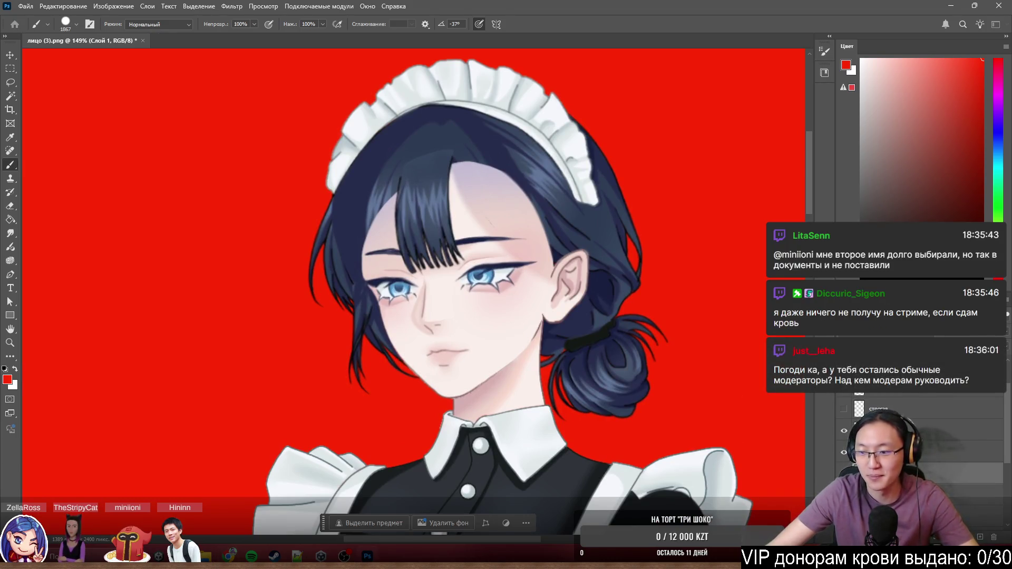
scroll(909, 444, "up", 2)
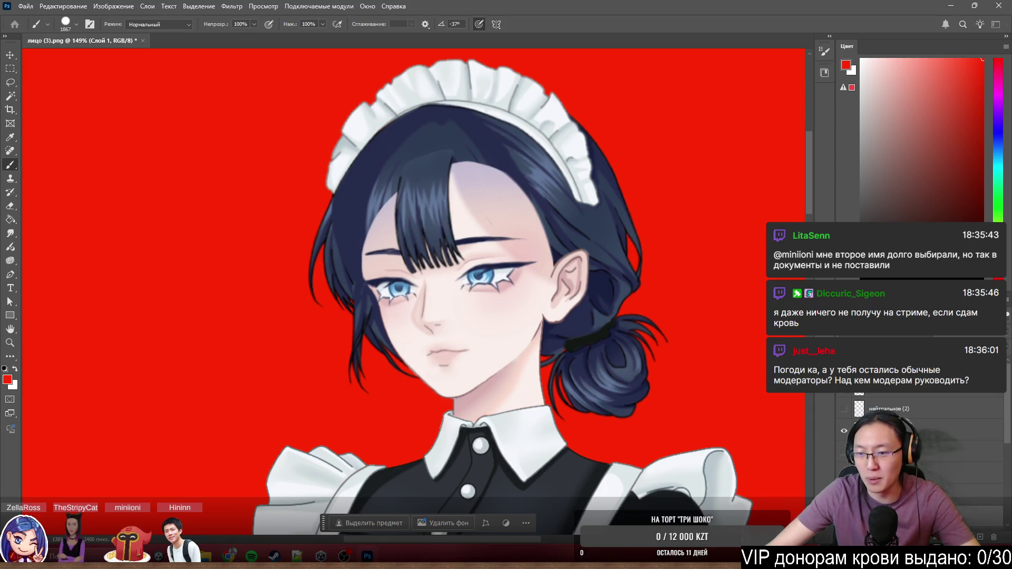
left_click_drag(621, 273, 554, 271)
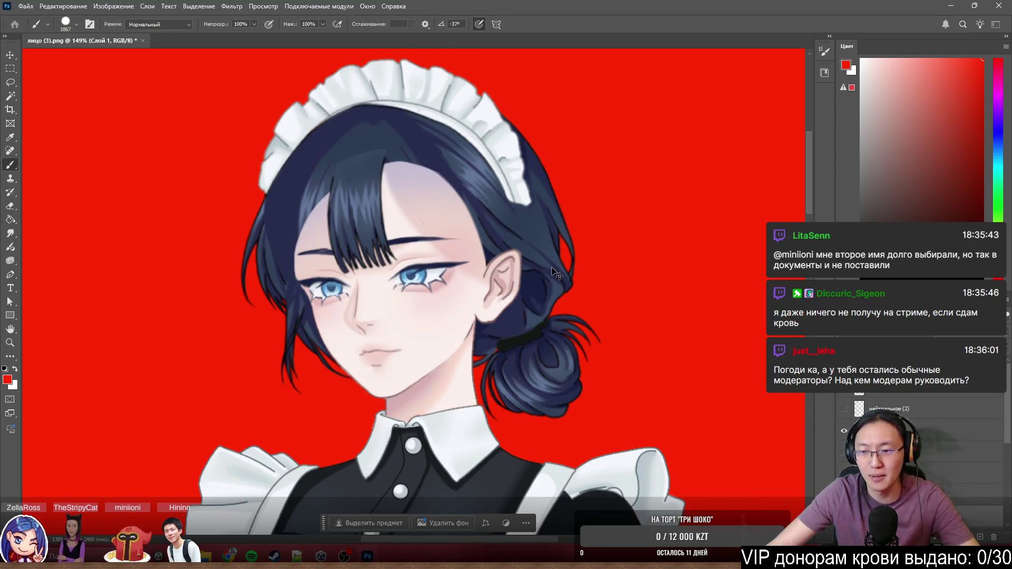
scroll(553, 268, "down", 4)
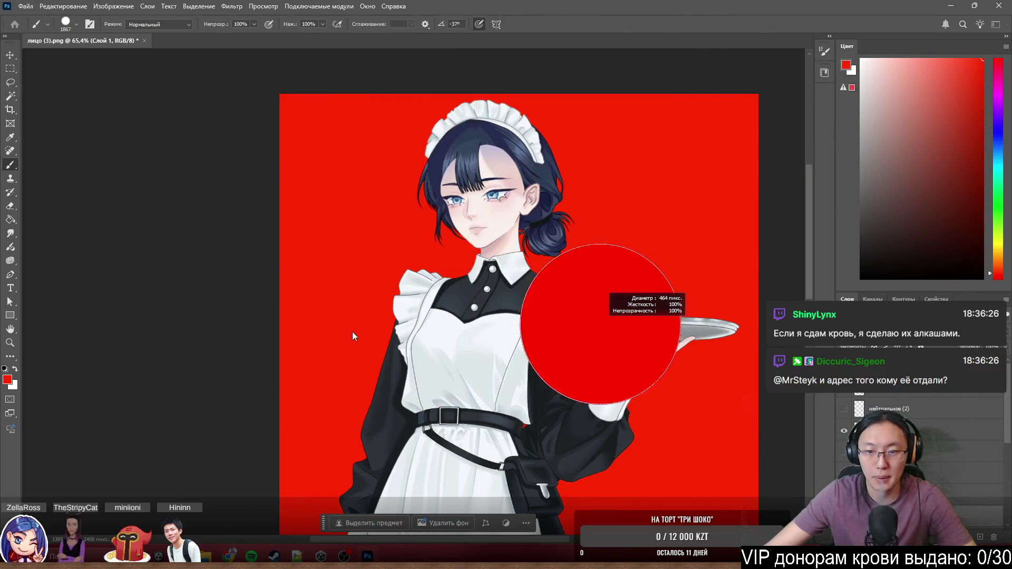
scroll(621, 322, "up", 5)
scroll(681, 381, "down", 5)
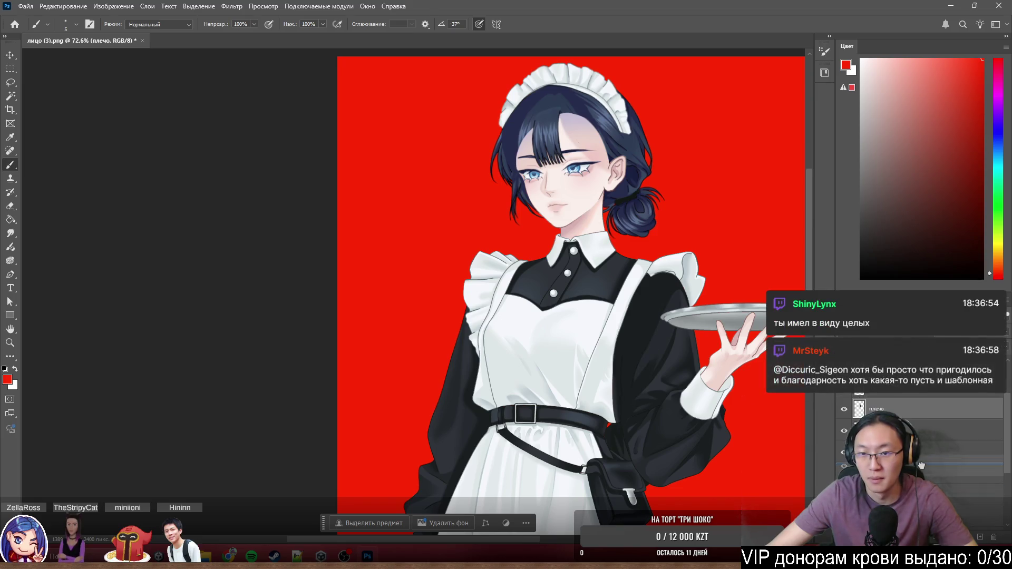
left_click_drag(653, 299, 679, 237)
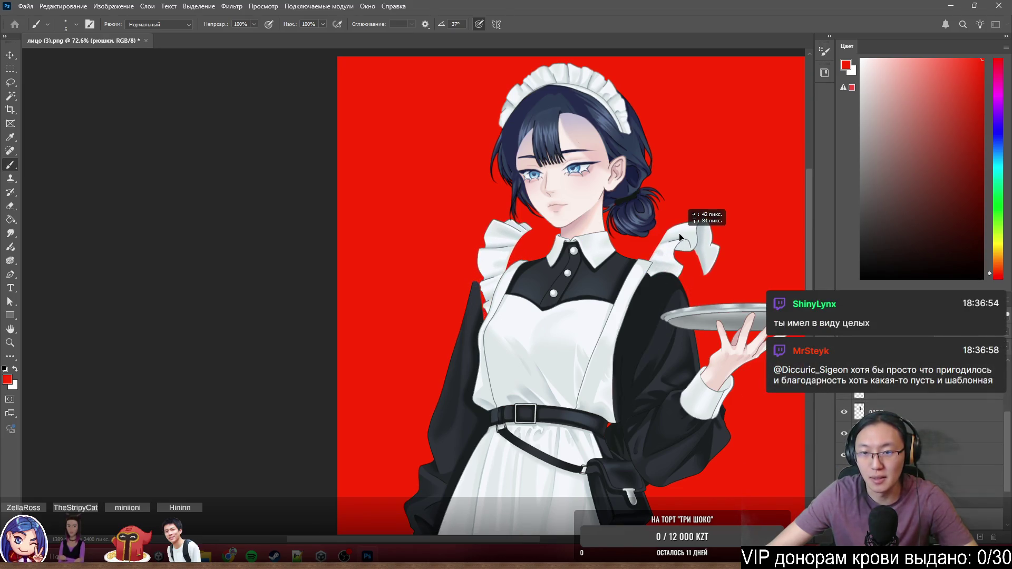
key("ctrl+z")
left_click(913, 410)
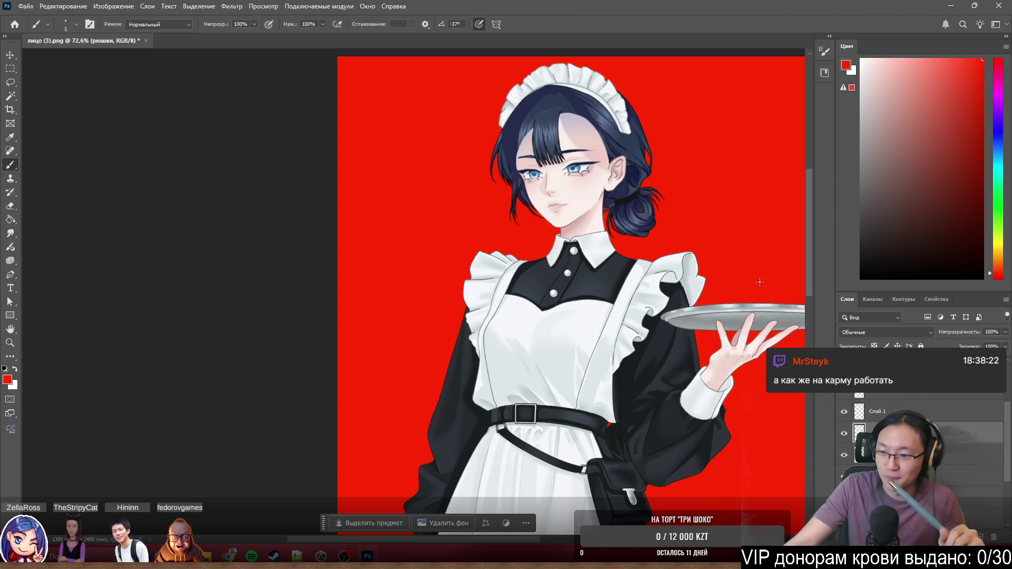
scroll(571, 165, "up", 3)
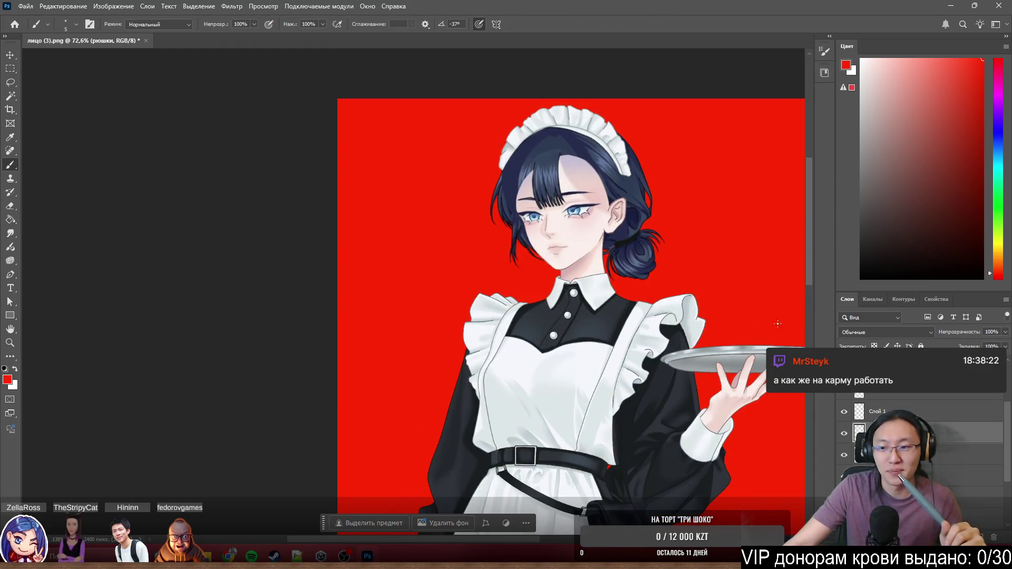
Switch to the предплечье.поднос layer and nudge the forearm and tray slightly upward.
key("alt+bracketleft")
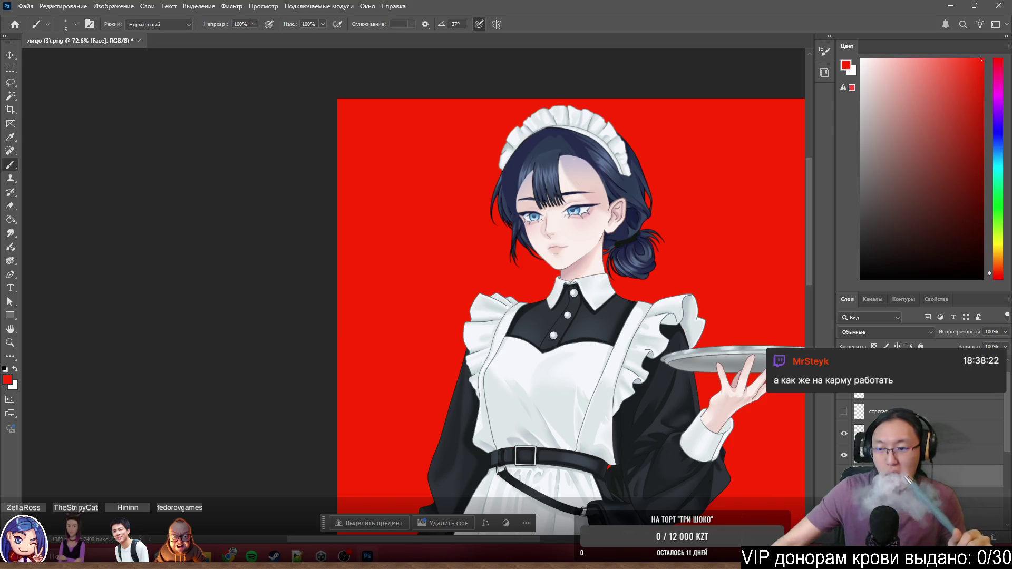
key("alt+bracketright")
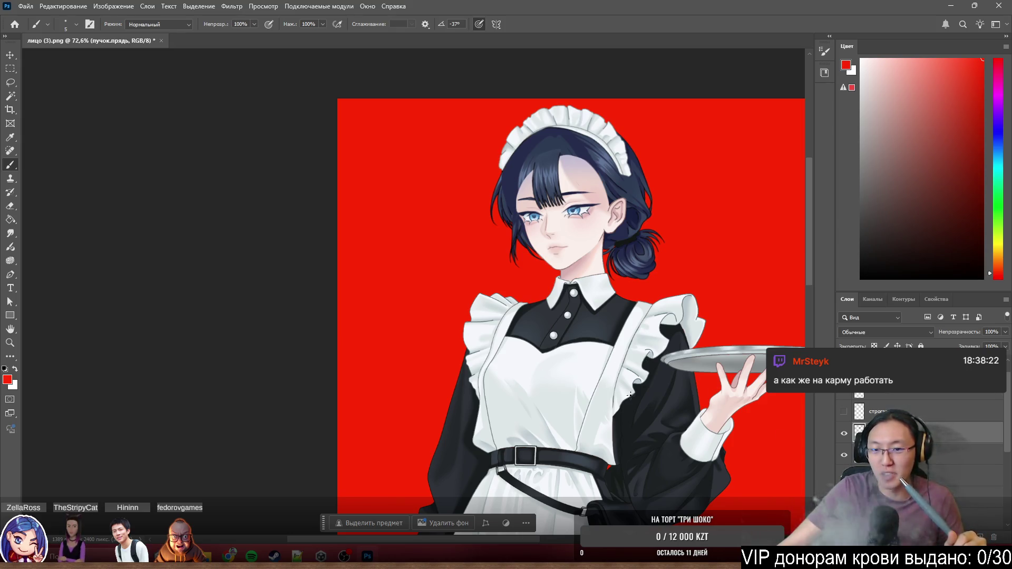
scroll(651, 370, "down", 3)
scroll(651, 371, "down", 2)
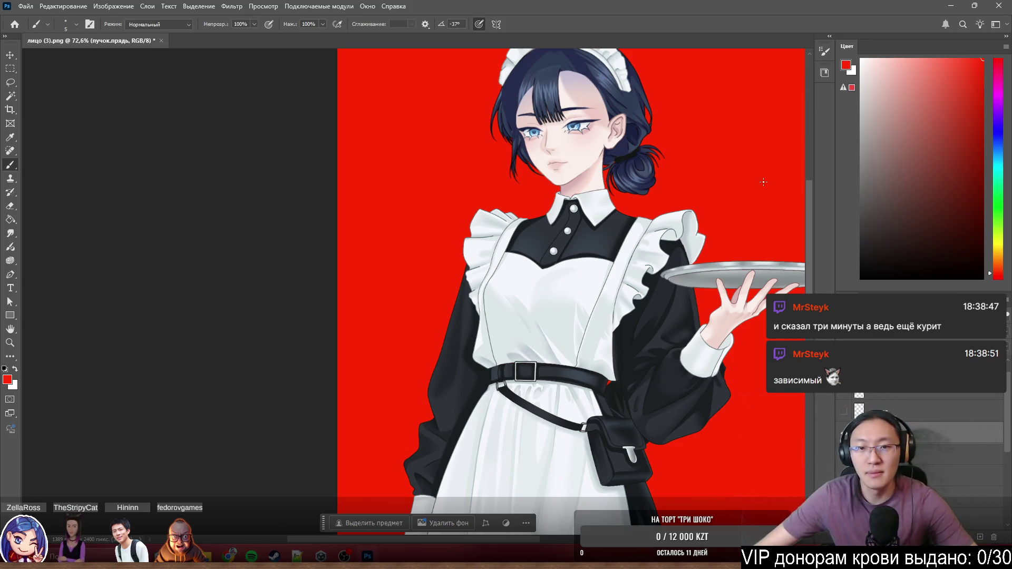
scroll(483, 214, "up", 2)
scroll(483, 215, "down", 3)
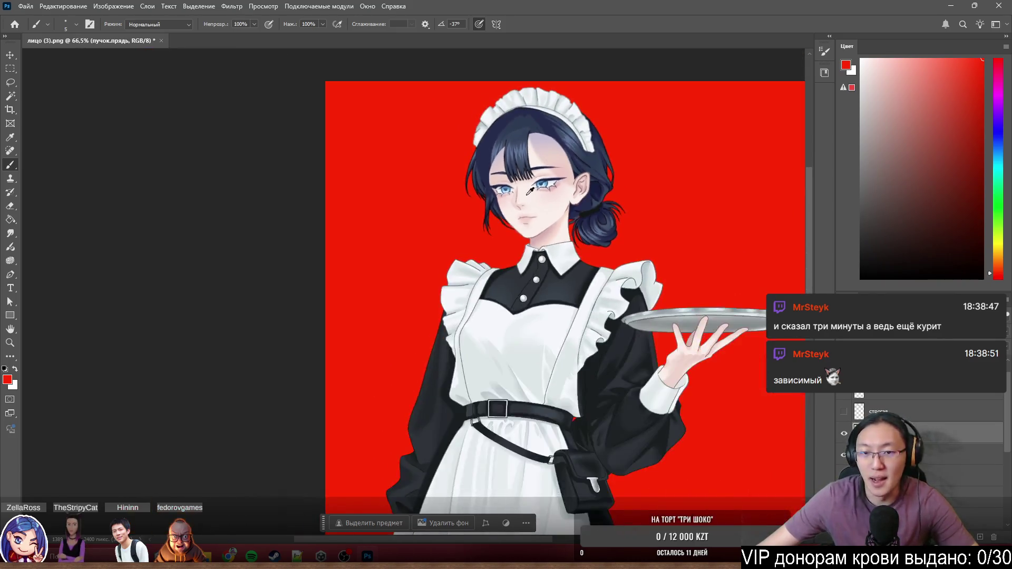
scroll(484, 214, "down", 2)
scroll(425, 248, "up", 6)
scroll(426, 248, "up", 2)
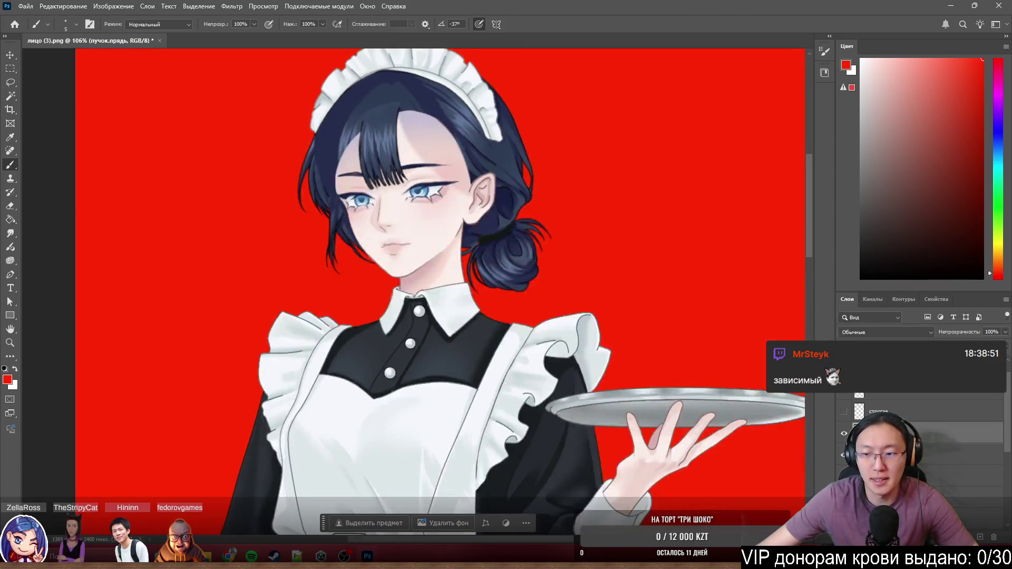
scroll(537, 253, "down", 5)
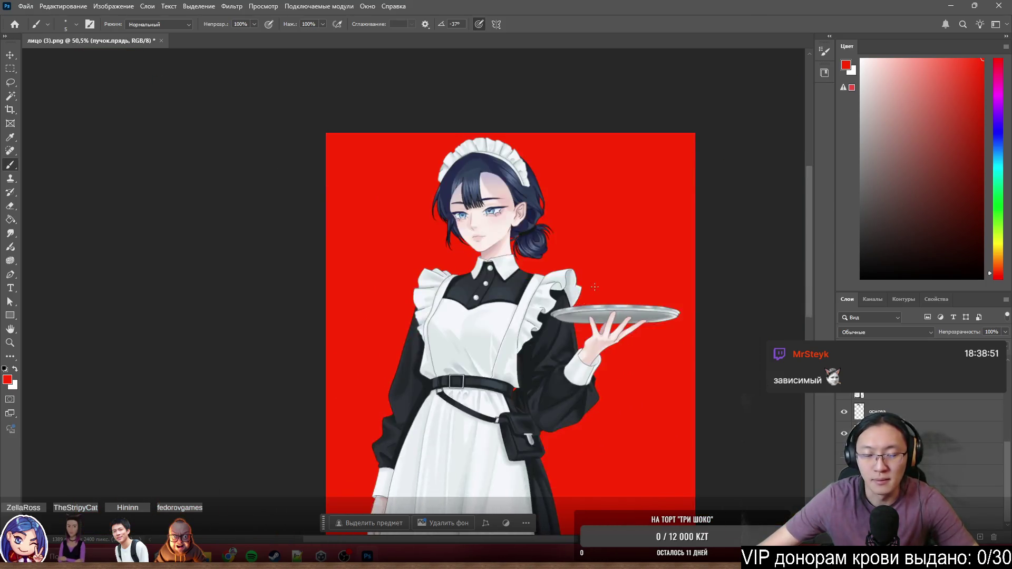
scroll(537, 254, "up", 4)
left_click_drag(604, 273, 614, 253)
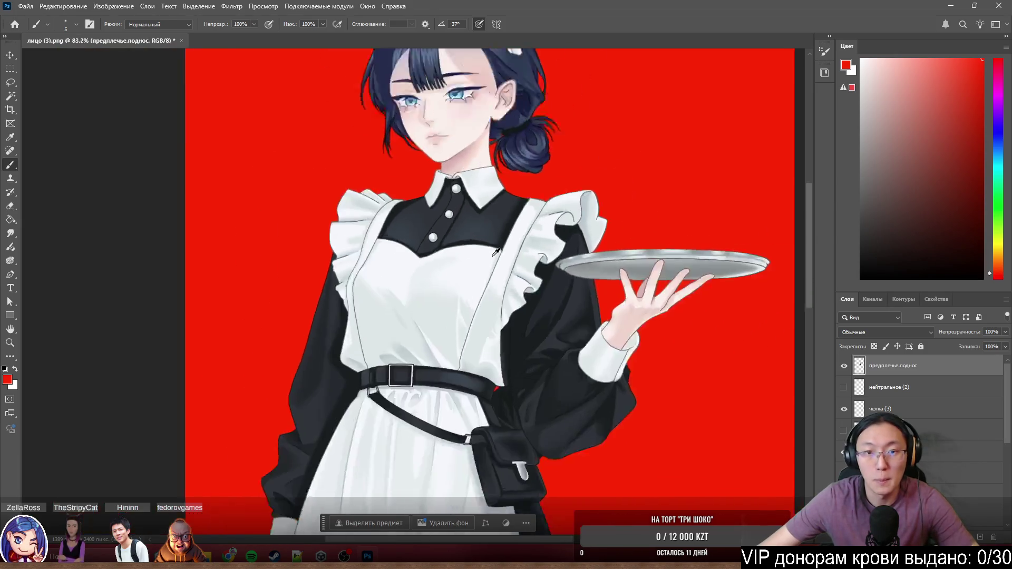
scroll(477, 112, "down", 5)
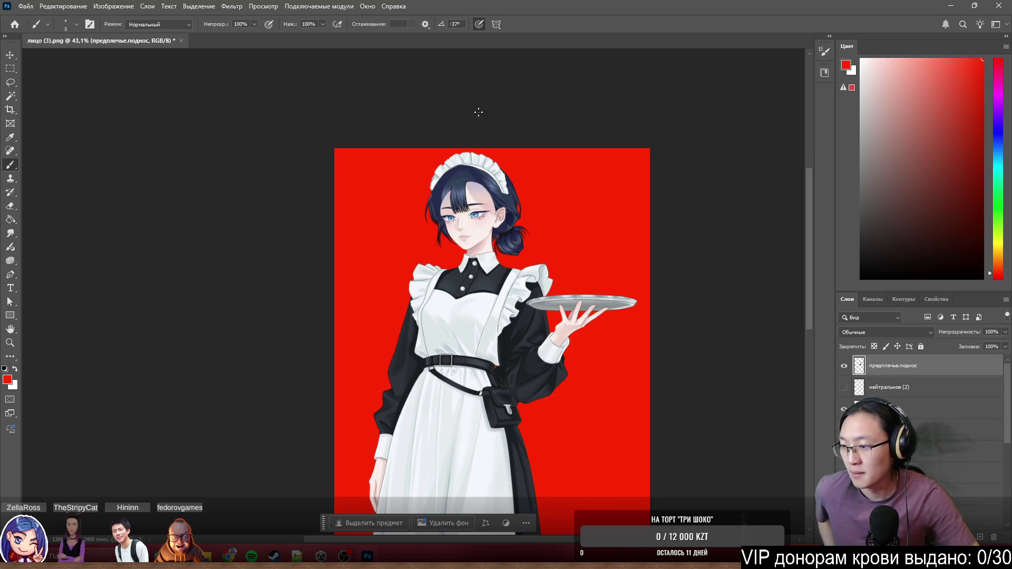
scroll(478, 111, "up", 8)
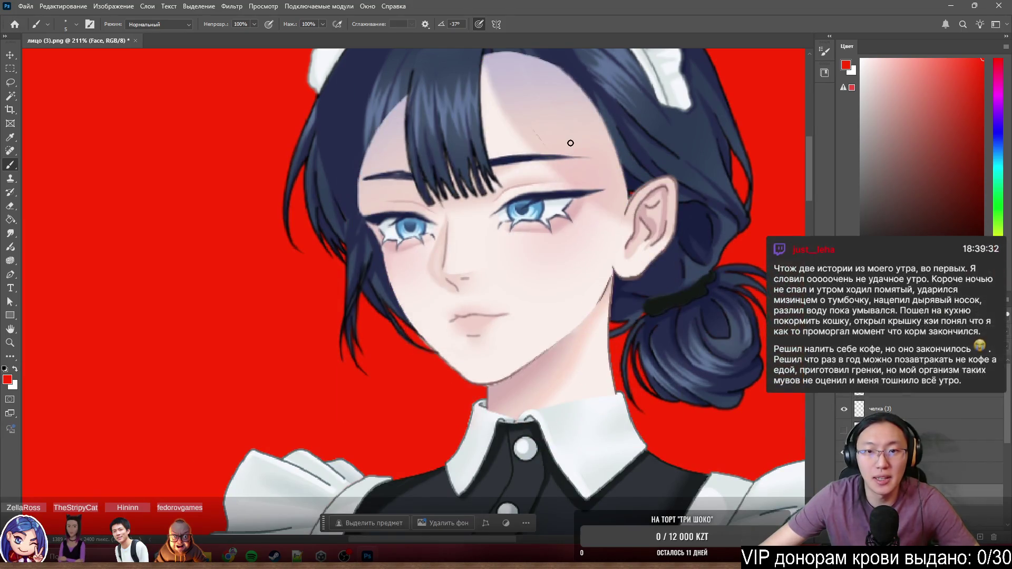
scroll(539, 88, "up", 3)
scroll(538, 87, "up", 5)
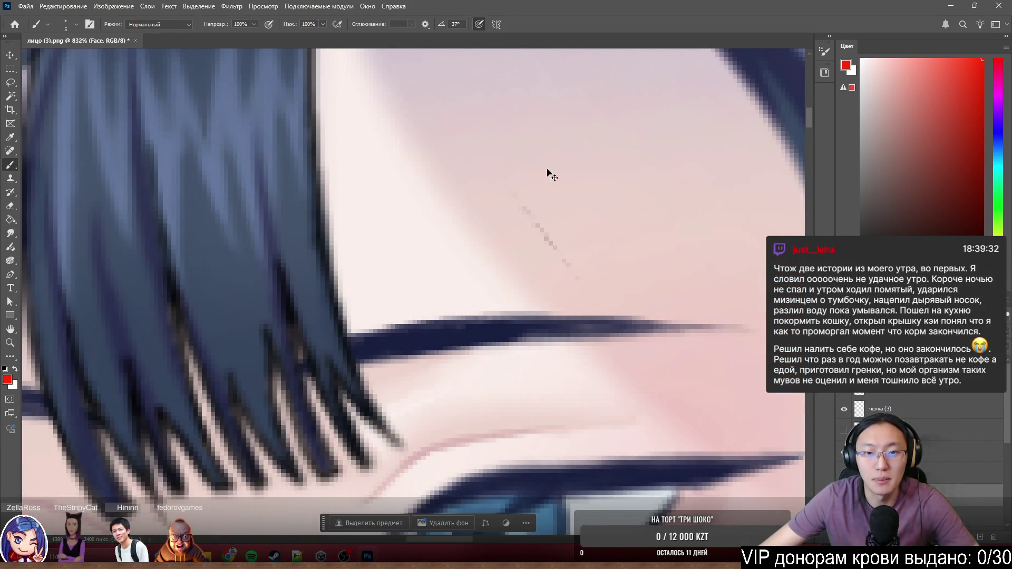
scroll(614, 164, "down", 2)
scroll(613, 163, "down", 4)
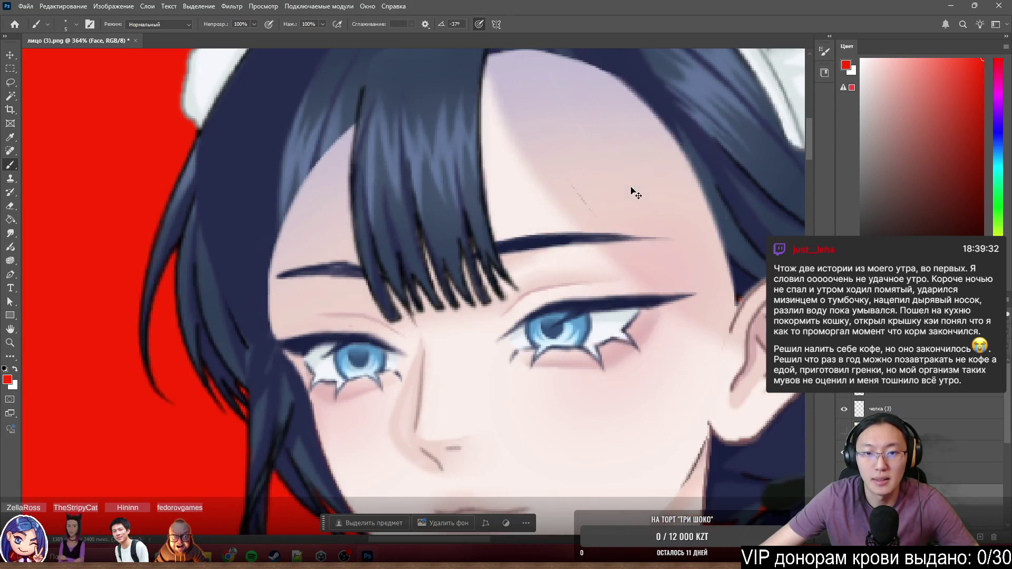
scroll(624, 190, "up", 3)
scroll(629, 168, "up", 5)
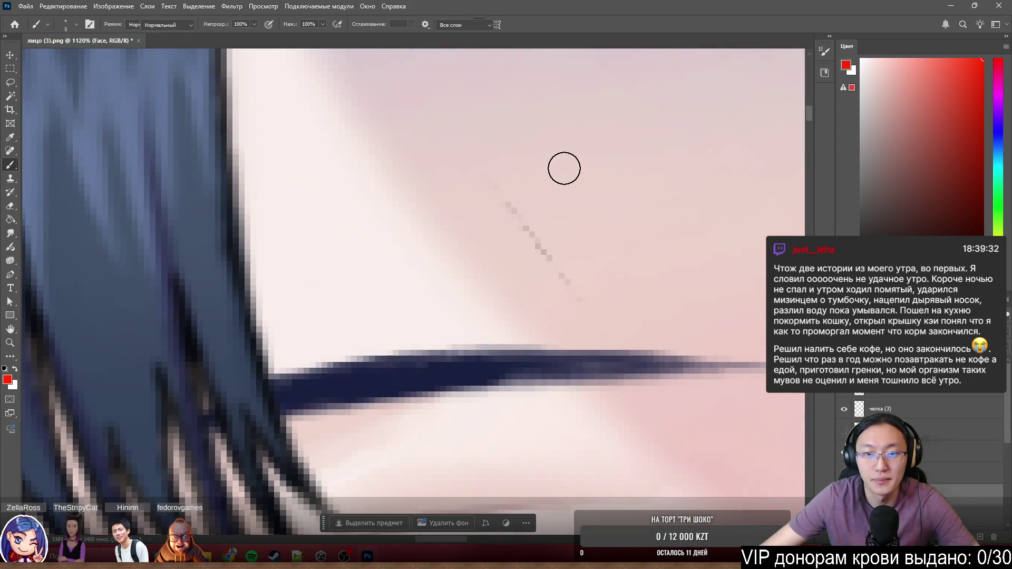
Paint out the stray forehead mark and sample the skin pink near the jaw line.
key("i")
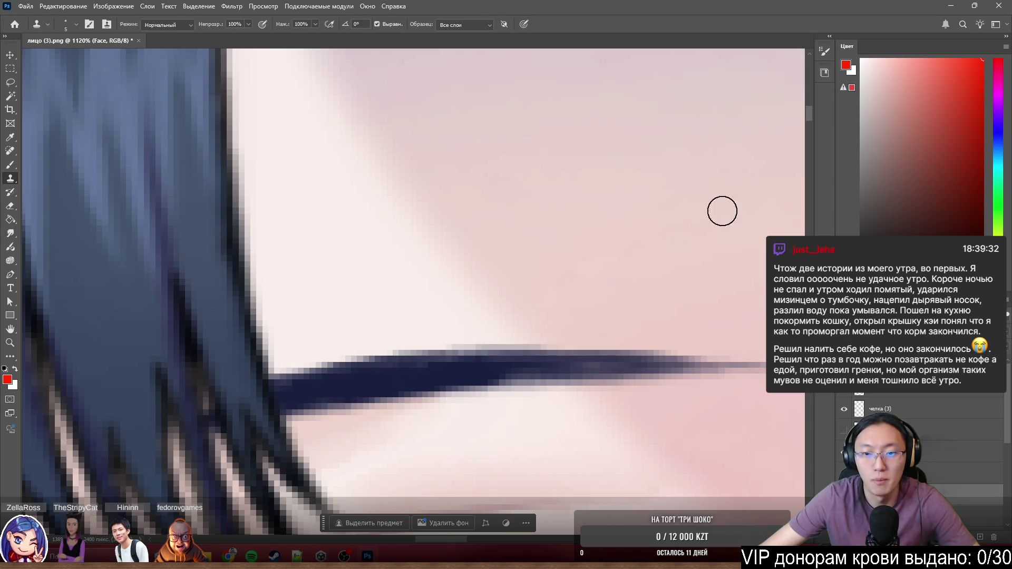
scroll(719, 212, "down", 4)
scroll(493, 206, "down", 4)
scroll(515, 253, "down", 2)
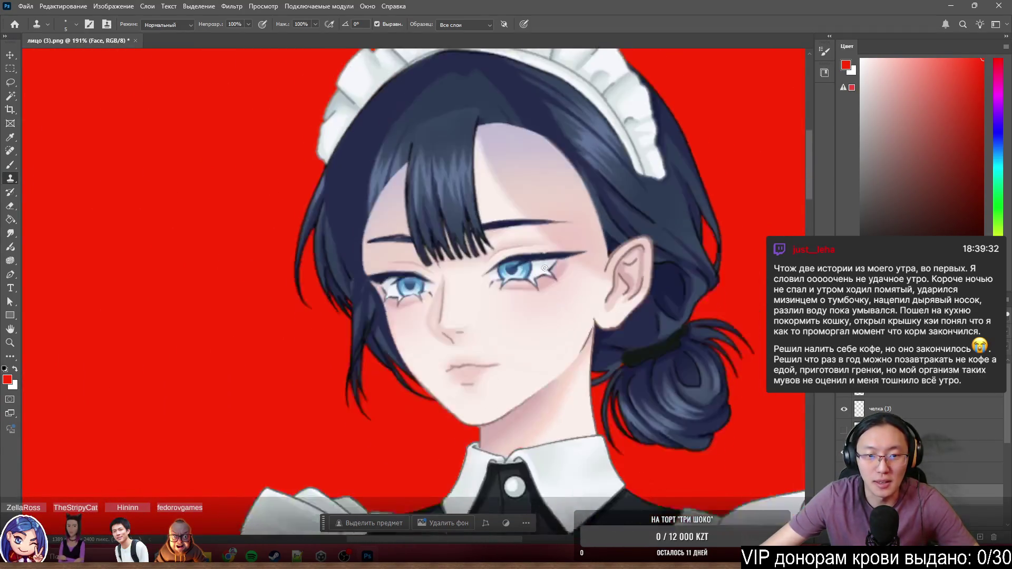
scroll(539, 269, "up", 3)
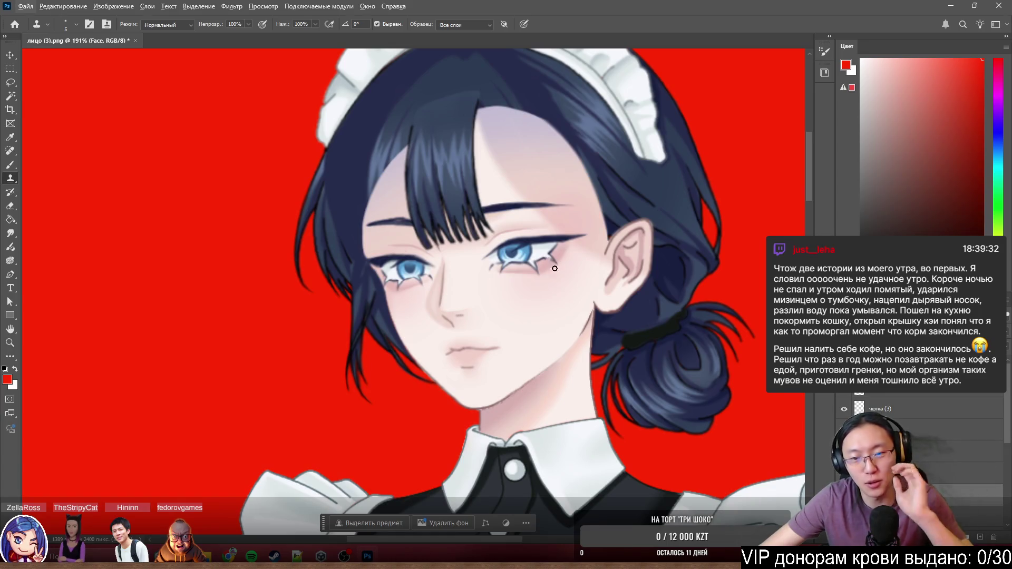
scroll(490, 332, "up", 3)
scroll(514, 395, "up", 4)
scroll(522, 365, "up", 1)
scroll(564, 338, "up", 3)
scroll(538, 379, "up", 2)
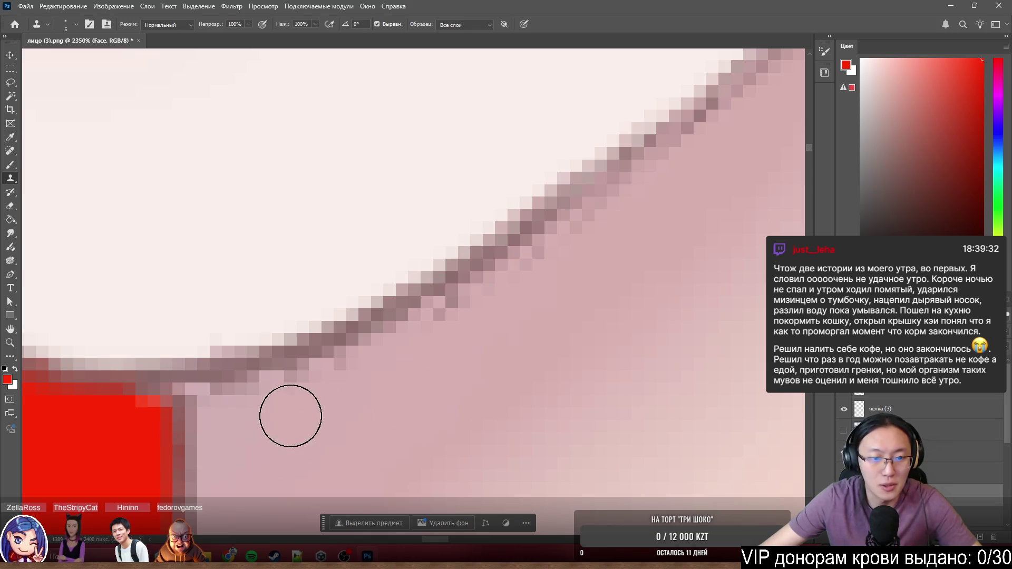
left_click(286, 417, "alt")
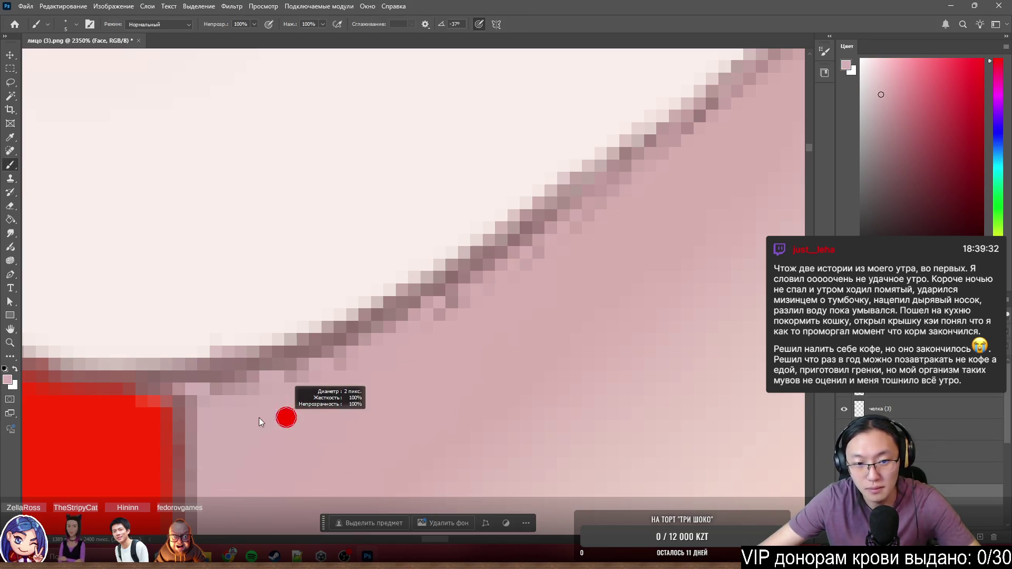
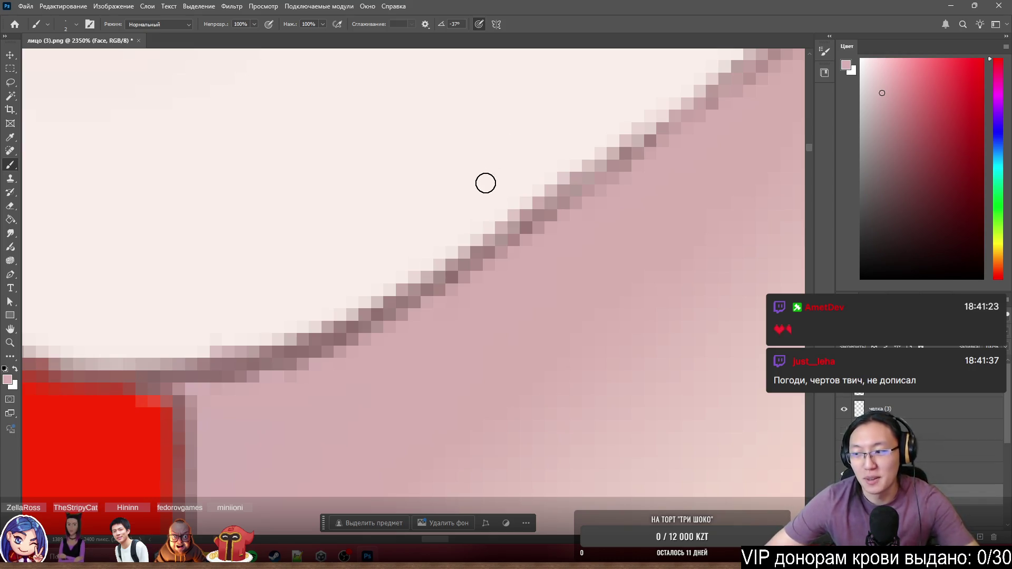
Paint the lighter pixels at the chin–neck corner solid red with the brush.
key("space")
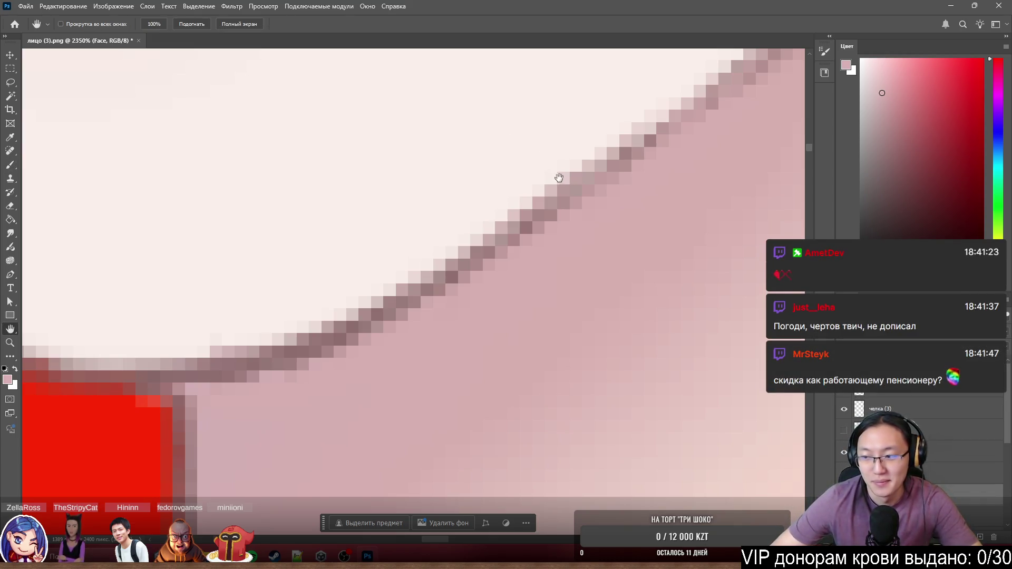
left_click_drag(561, 163, 394, 285)
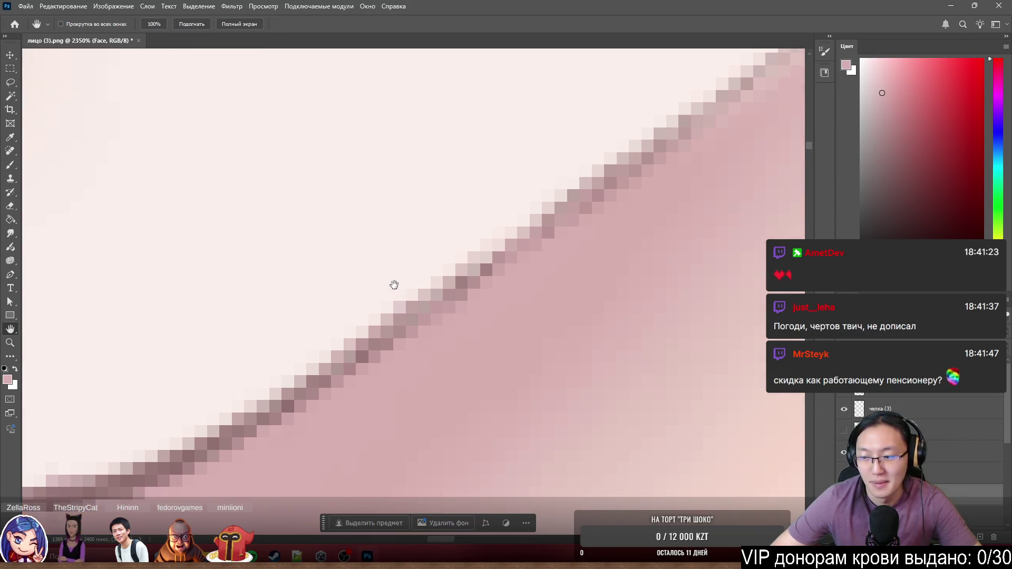
left_click_drag(473, 195, 459, 229)
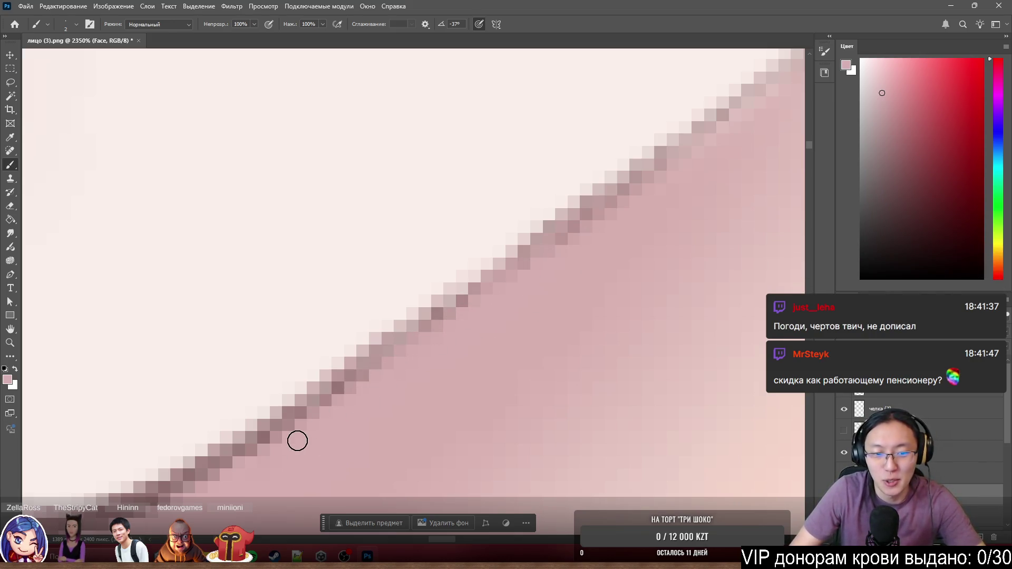
key("z")
mouse_move(624, 222)
left_mouse_down()
mouse_move(545, 242)
mouse_move(473, 301)
mouse_move(455, 280)
left_mouse_up()
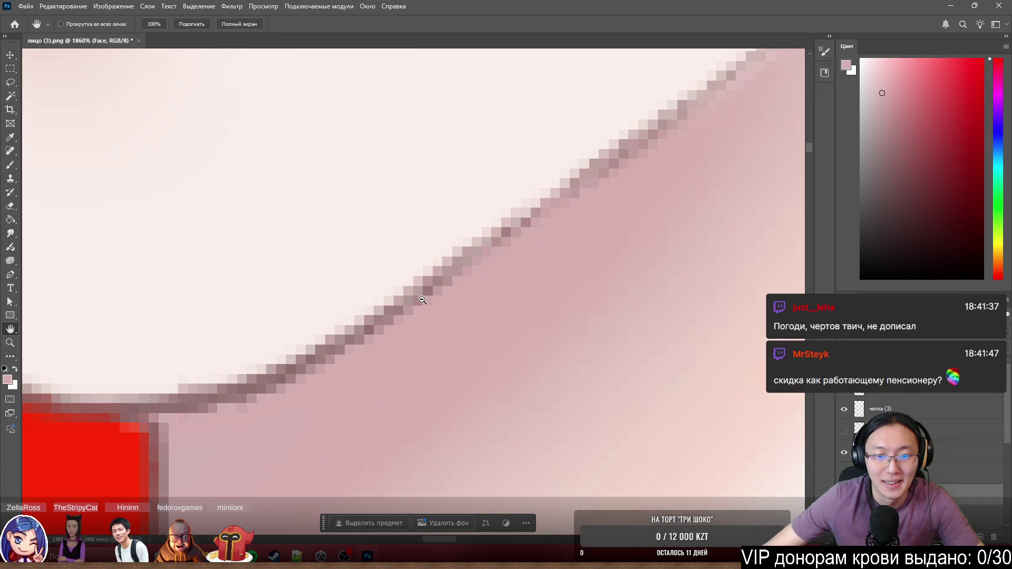
key("b")
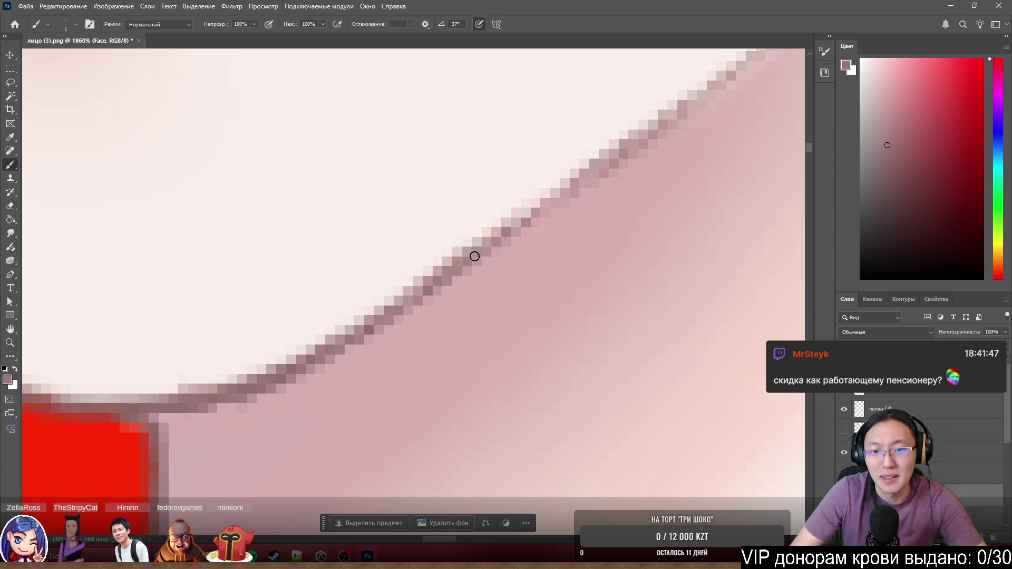
scroll(608, 139, "down", 1)
scroll(487, 288, "down", 1)
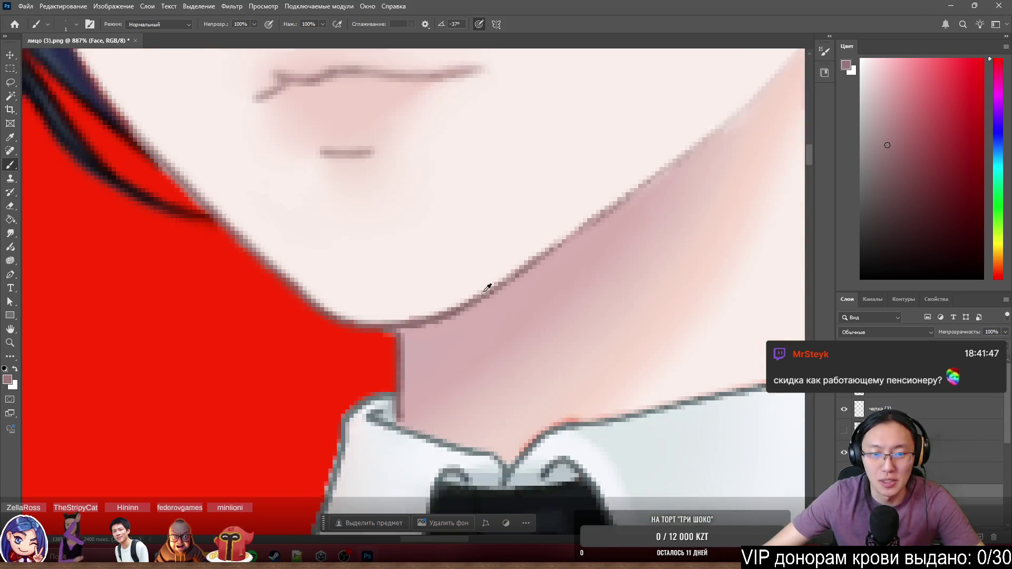
scroll(486, 288, "down", 1)
scroll(427, 309, "up", 2)
scroll(432, 294, "up", 2)
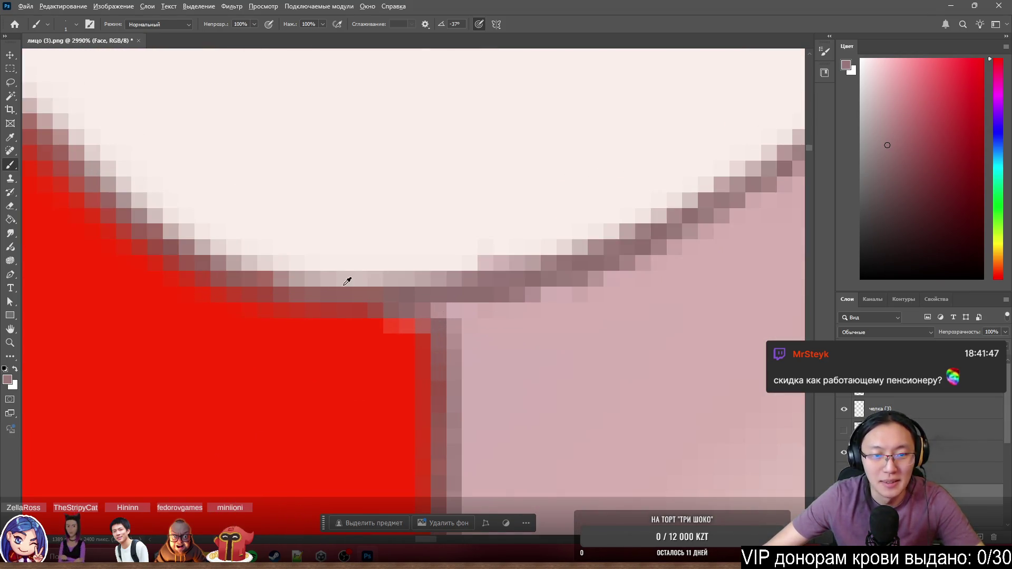
scroll(346, 281, "up", 2)
scroll(380, 301, "up", 1)
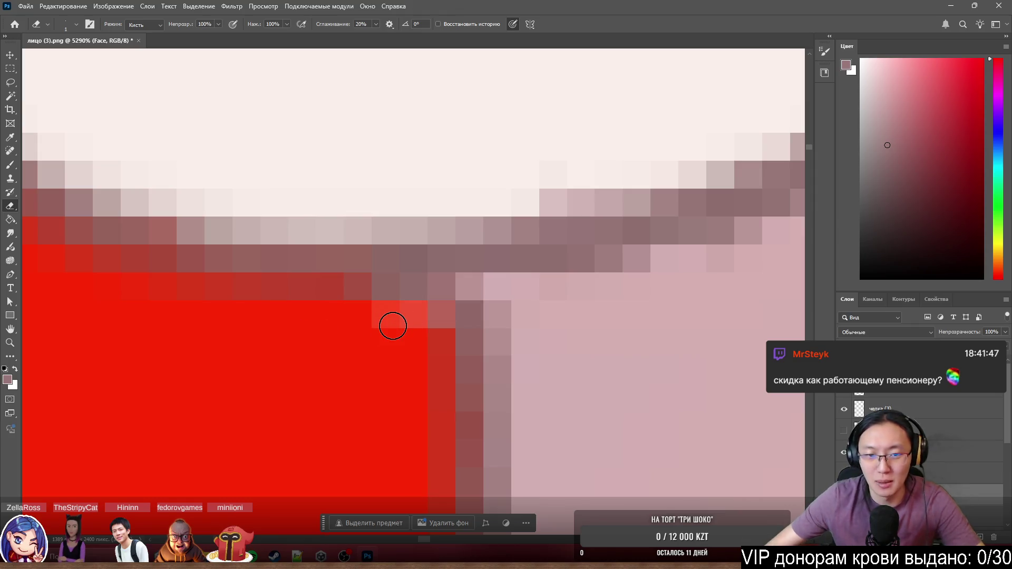
left_click_drag(355, 303, 438, 314)
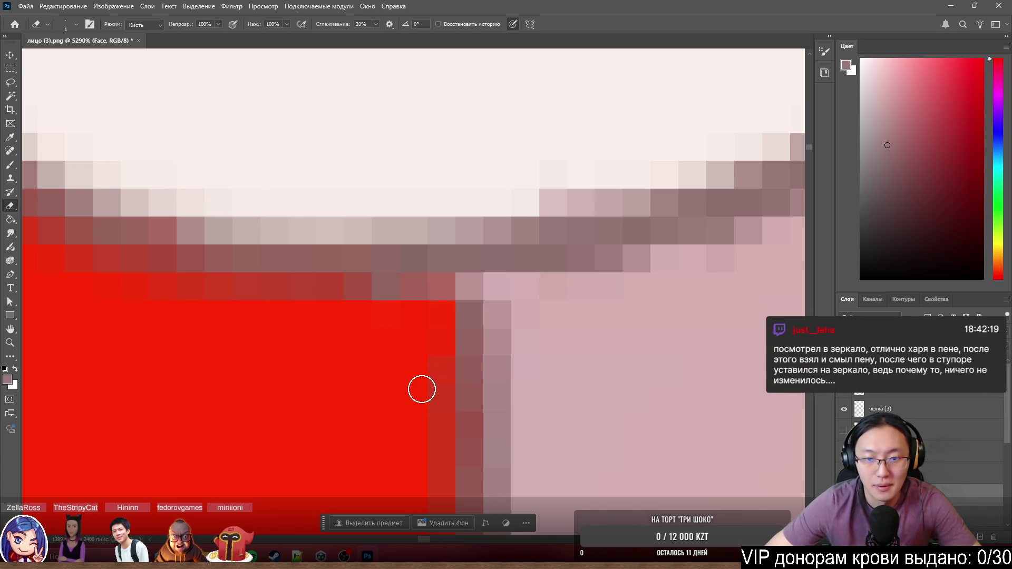
left_click_drag(371, 289, 388, 285)
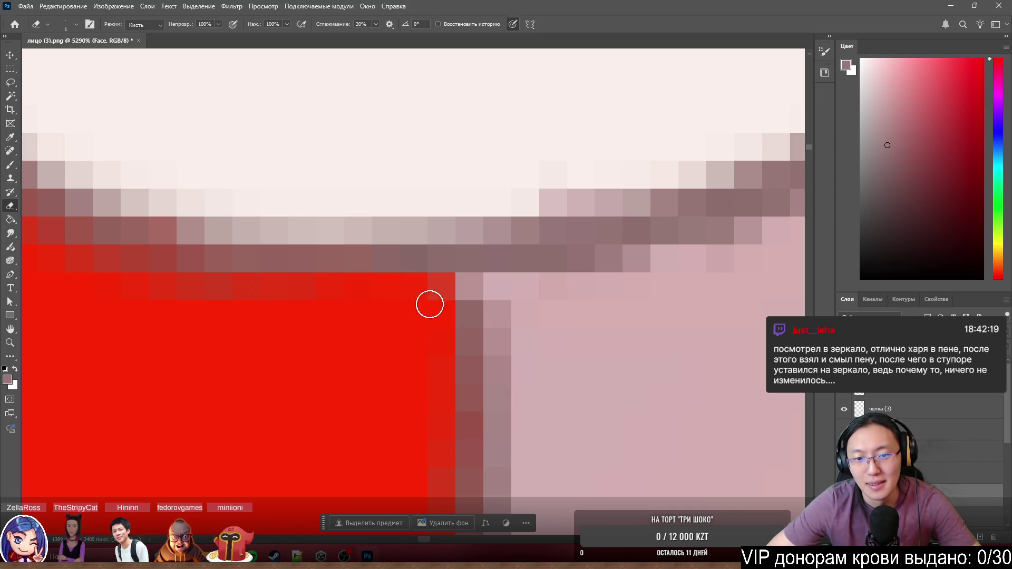
scroll(385, 350, "down", 4)
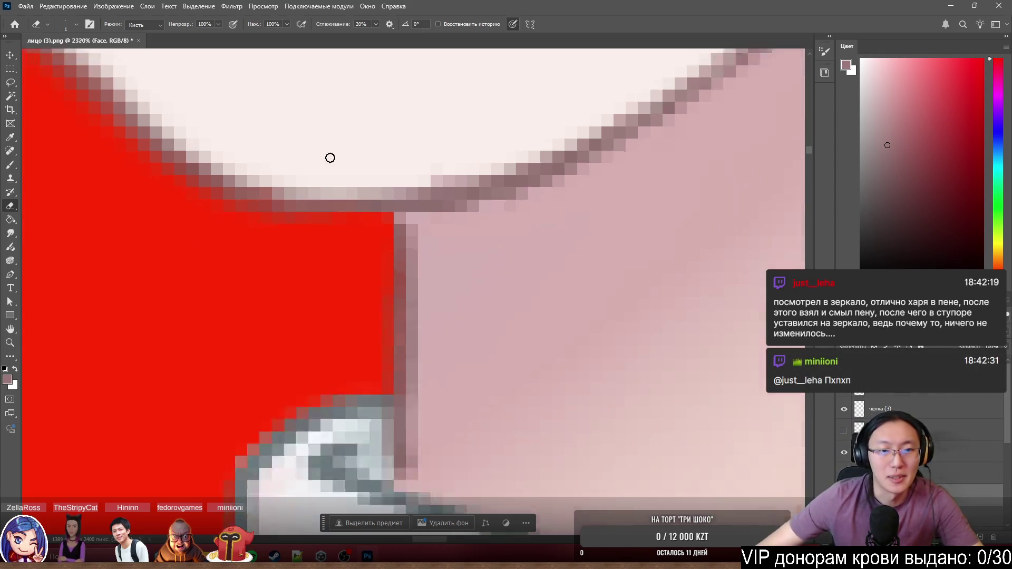
scroll(330, 157, "down", 3)
scroll(474, 230, "down", 3)
scroll(237, 237, "down", 2)
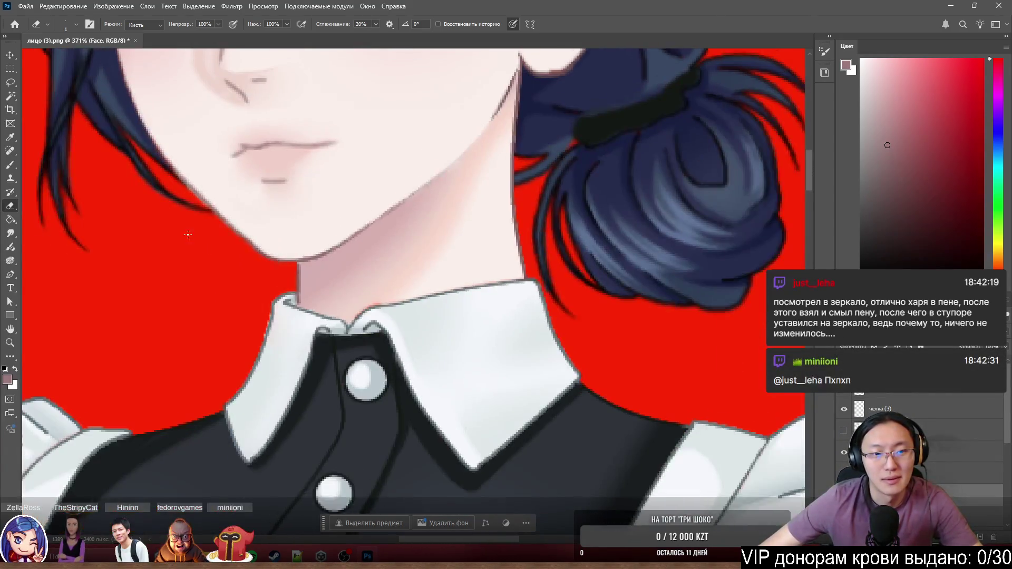
scroll(188, 234, "up", 3)
scroll(214, 277, "up", 2)
scroll(229, 297, "up", 2)
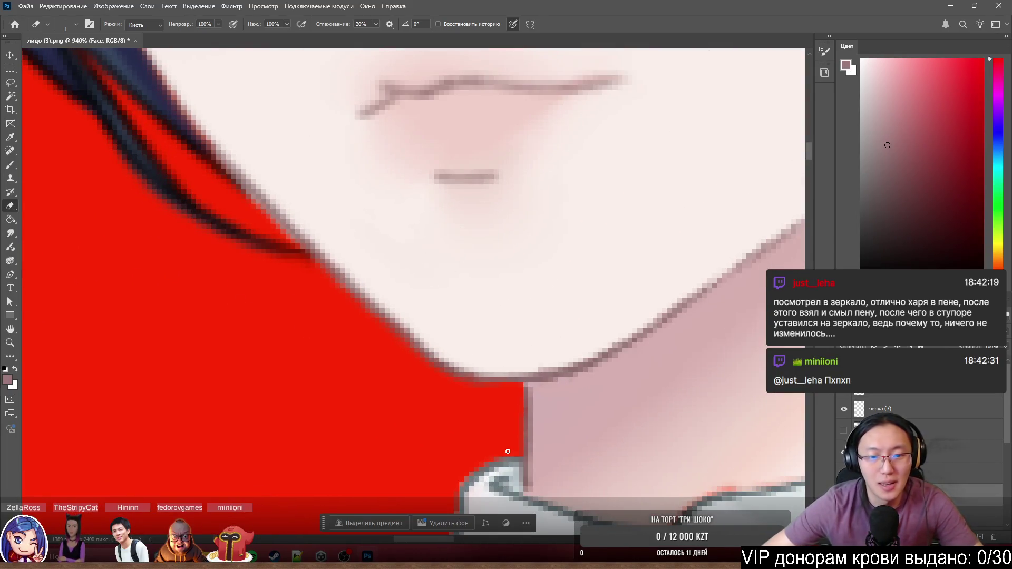
scroll(507, 450, "up", 3)
scroll(490, 316, "up", 3)
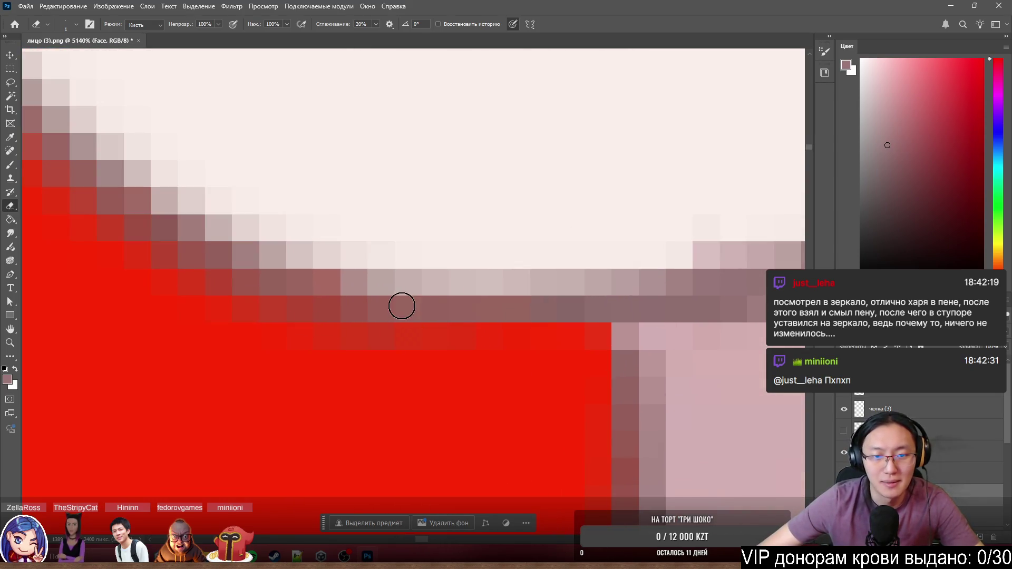
Sample the outline colour and darken the red pixel row below the chin line.
left_click(450, 313, "alt")
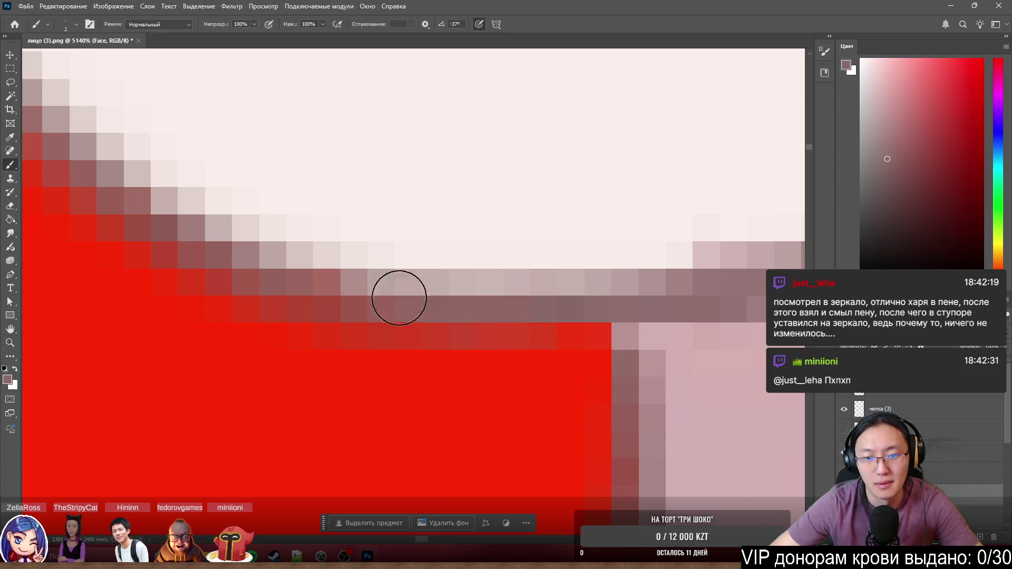
left_click_drag(418, 316, 585, 328)
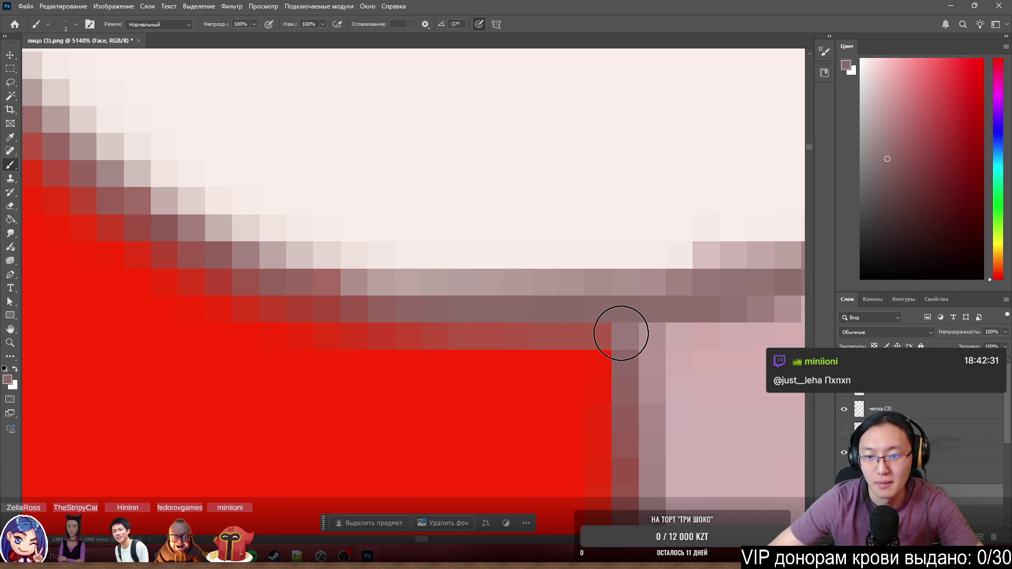
scroll(625, 324, "down", 3)
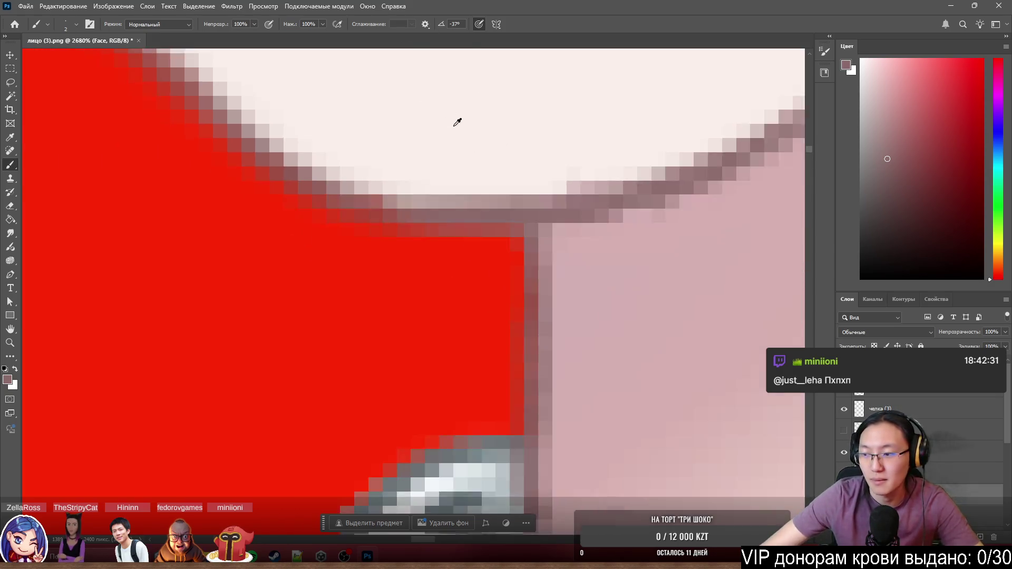
scroll(679, 166, "up", 2)
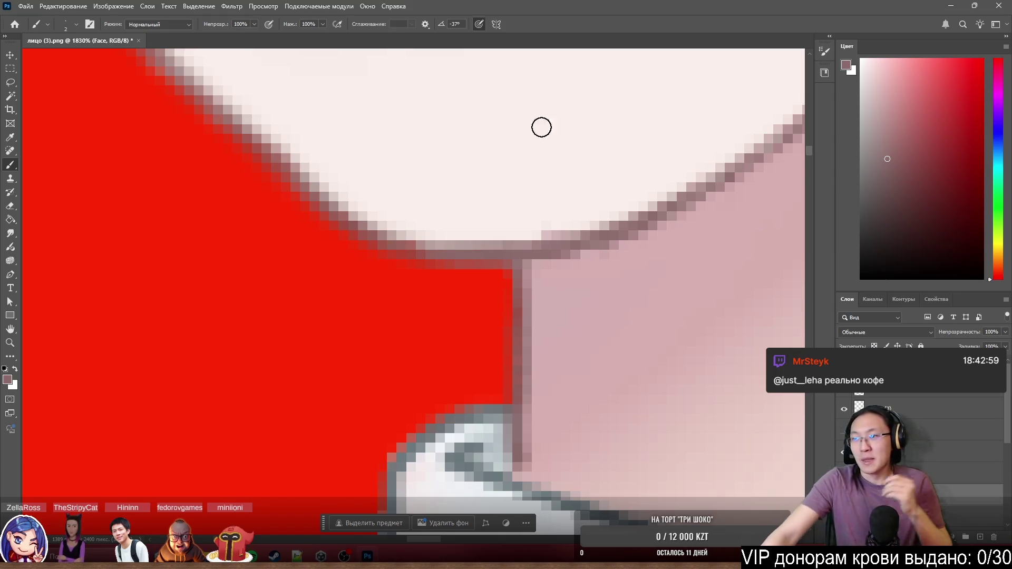
scroll(594, 348, "down", 5)
scroll(506, 270, "down", 3)
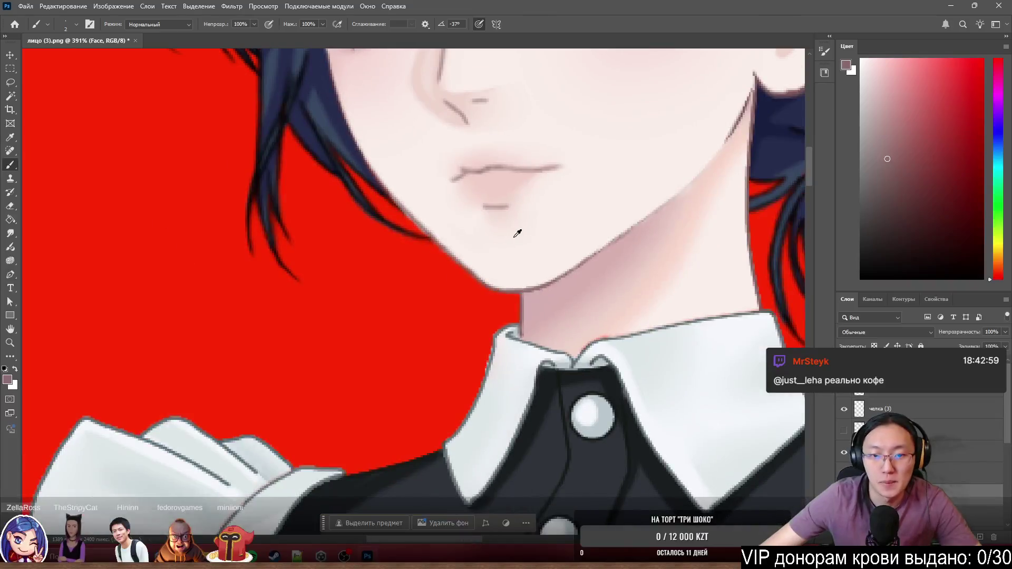
scroll(476, 348, "up", 3)
scroll(476, 349, "up", 4)
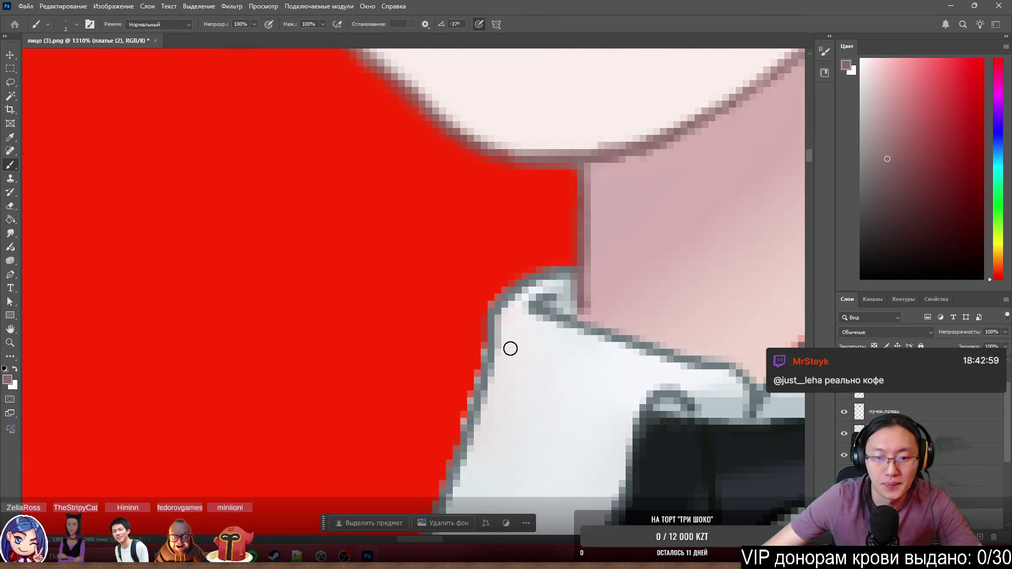
scroll(510, 348, "down", 3)
scroll(483, 293, "up", 5)
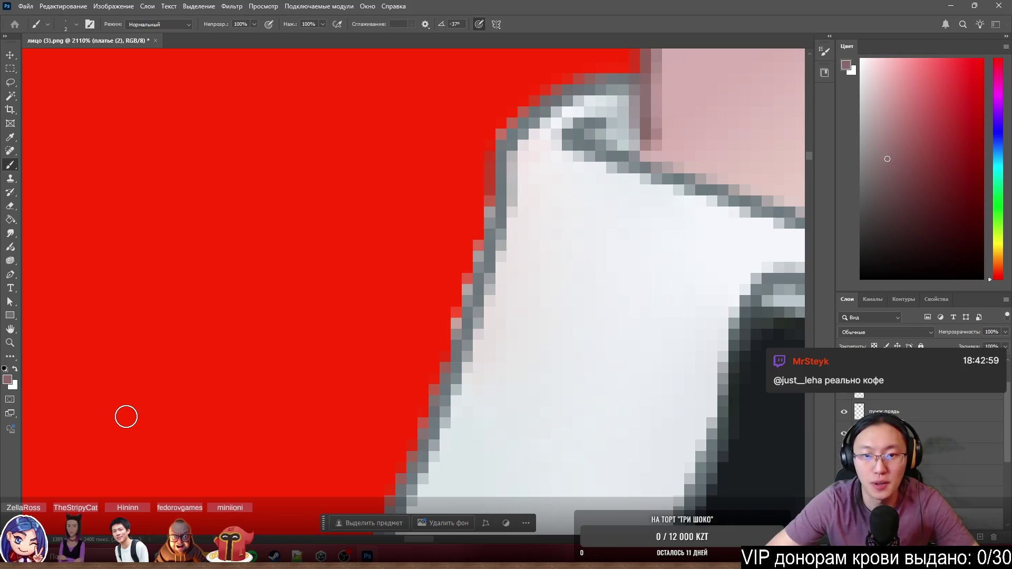
left_click_drag(441, 233, 424, 338)
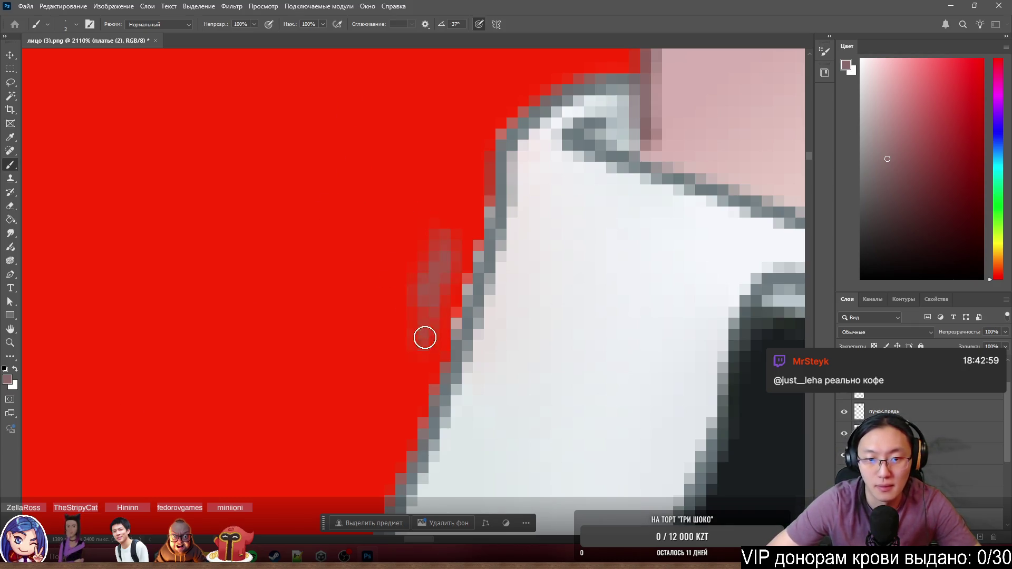
key("e")
left_click_drag(442, 246, 429, 316)
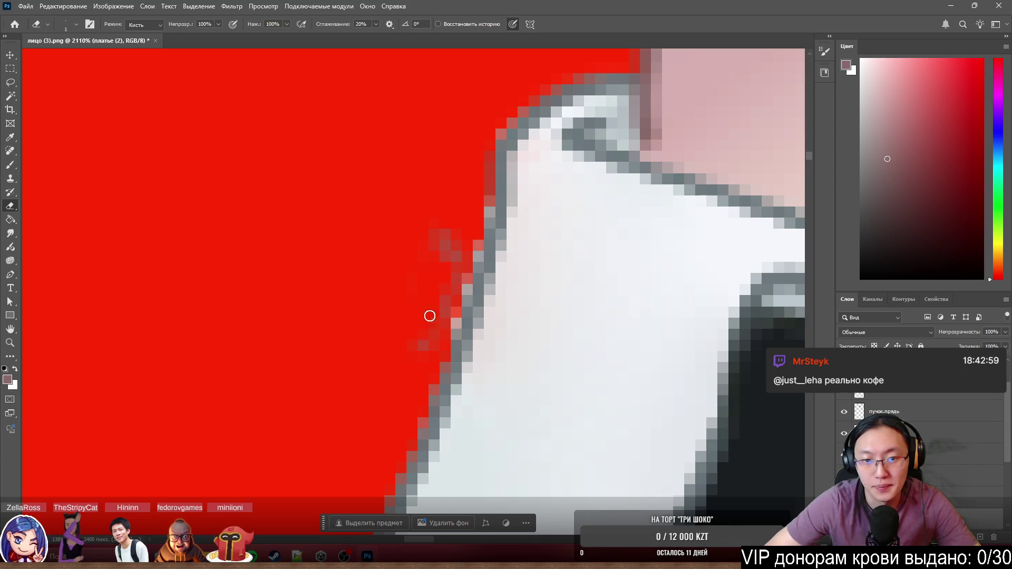
left_click_drag(457, 252, 431, 282)
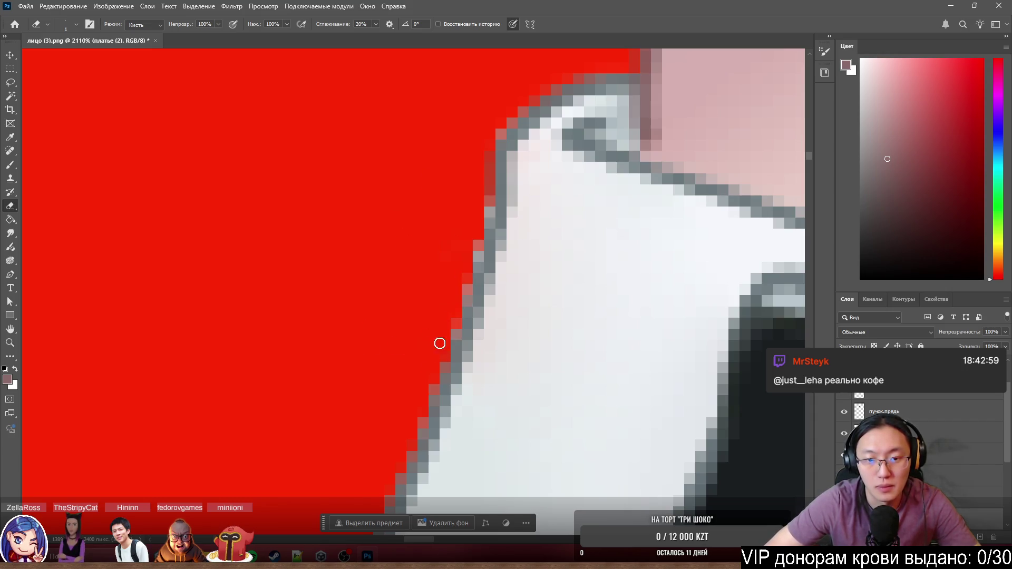
mouse_move(441, 358)
left_mouse_down()
mouse_move(482, 194)
mouse_move(477, 246)
left_mouse_up()
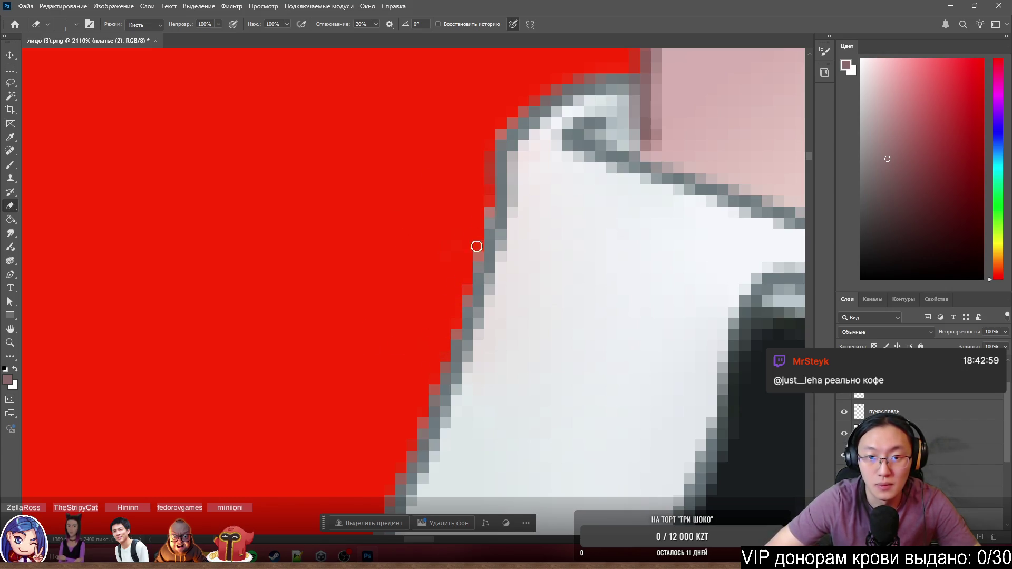
left_click_drag(461, 293, 450, 315)
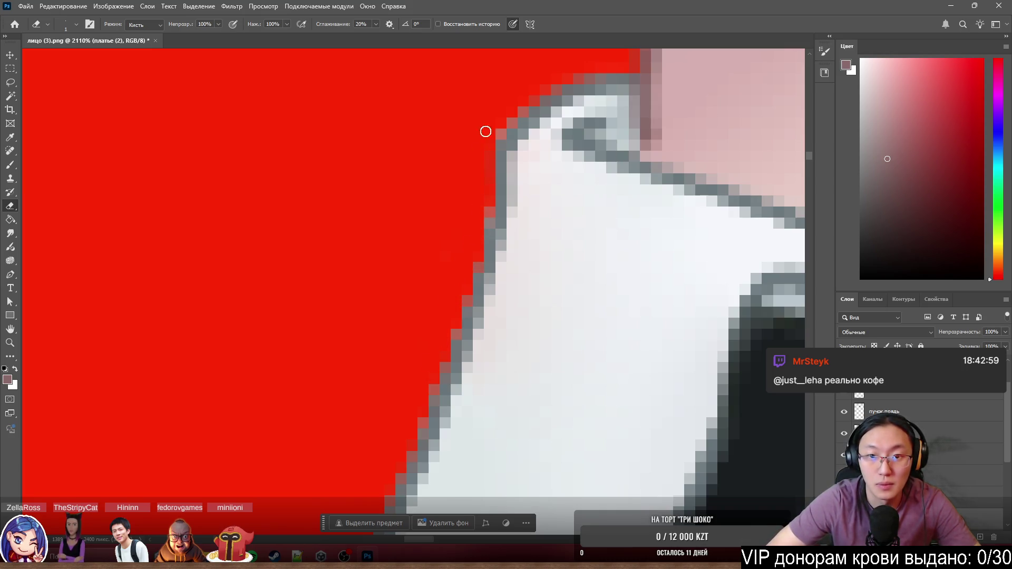
left_click_drag(478, 173, 480, 162)
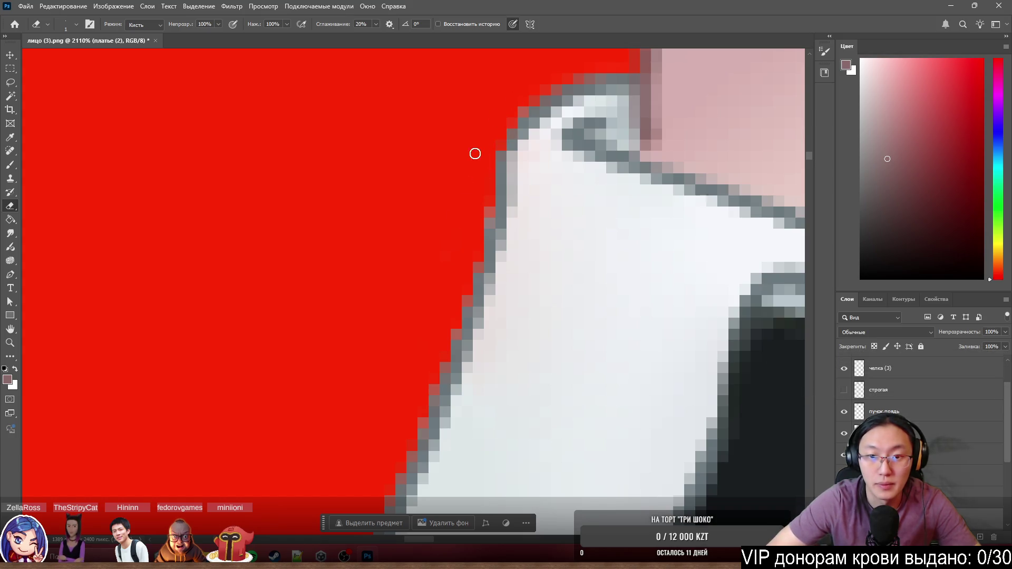
key("b")
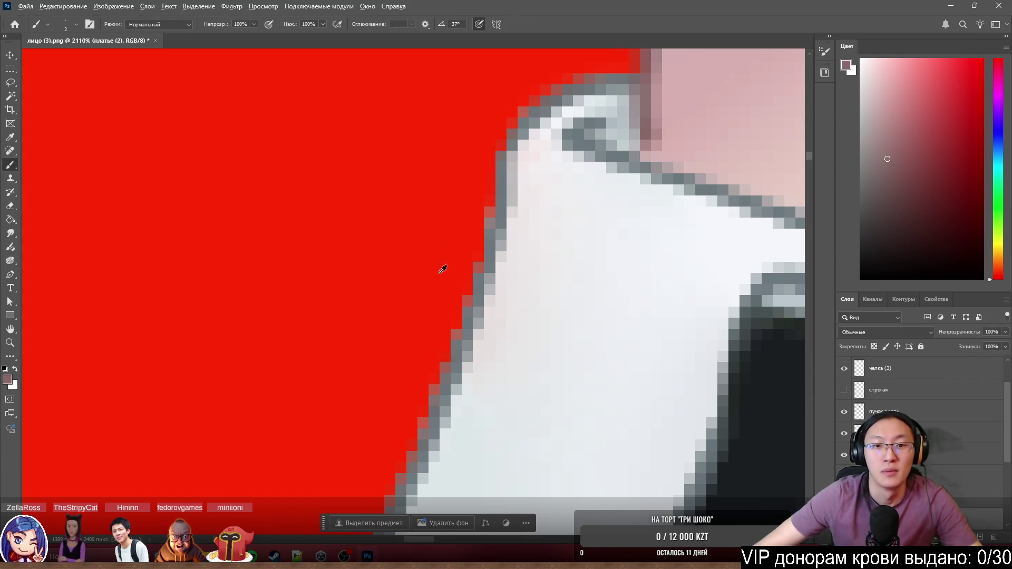
scroll(454, 291, "down", 10)
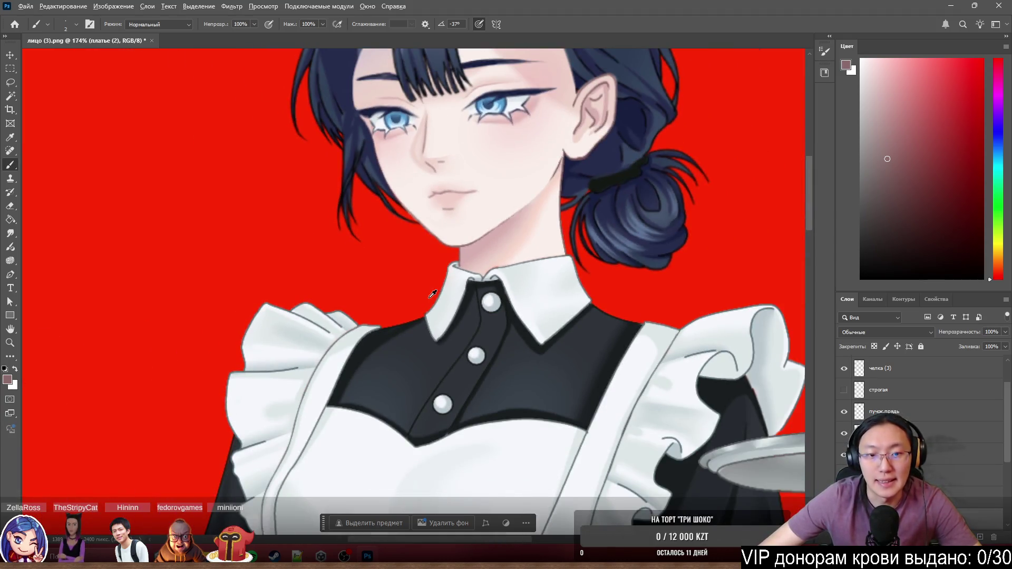
scroll(433, 295, "up", 5)
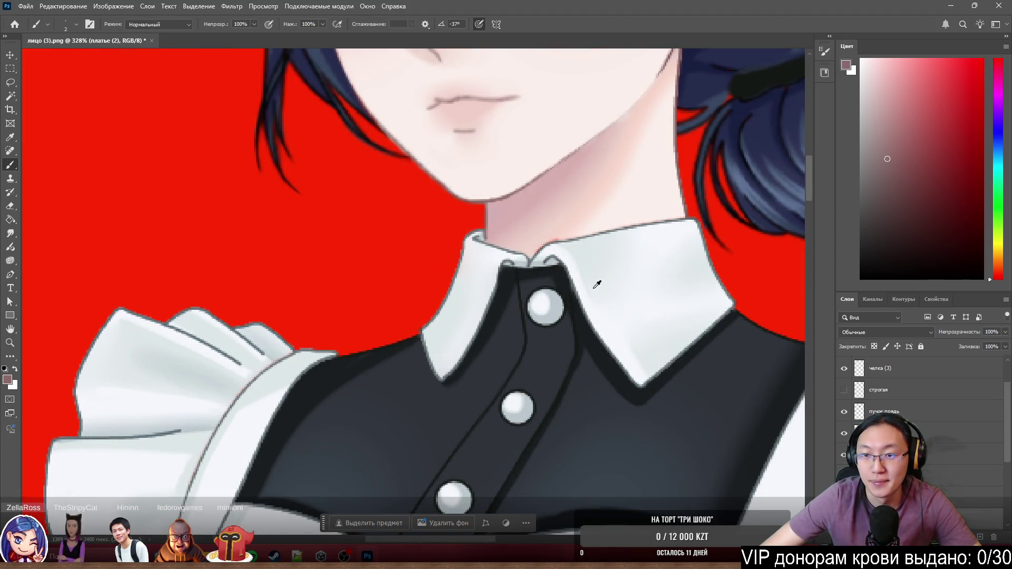
scroll(529, 279, "down", 5)
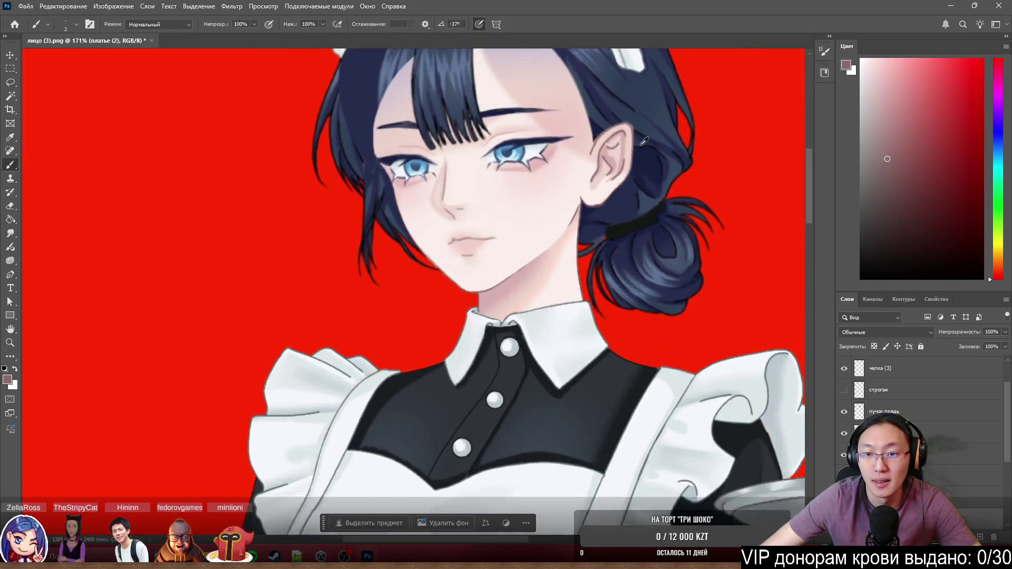
scroll(528, 325, "up", 4)
scroll(530, 300, "up", 4)
scroll(535, 262, "up", 3)
left_click_drag(553, 263, 563, 261)
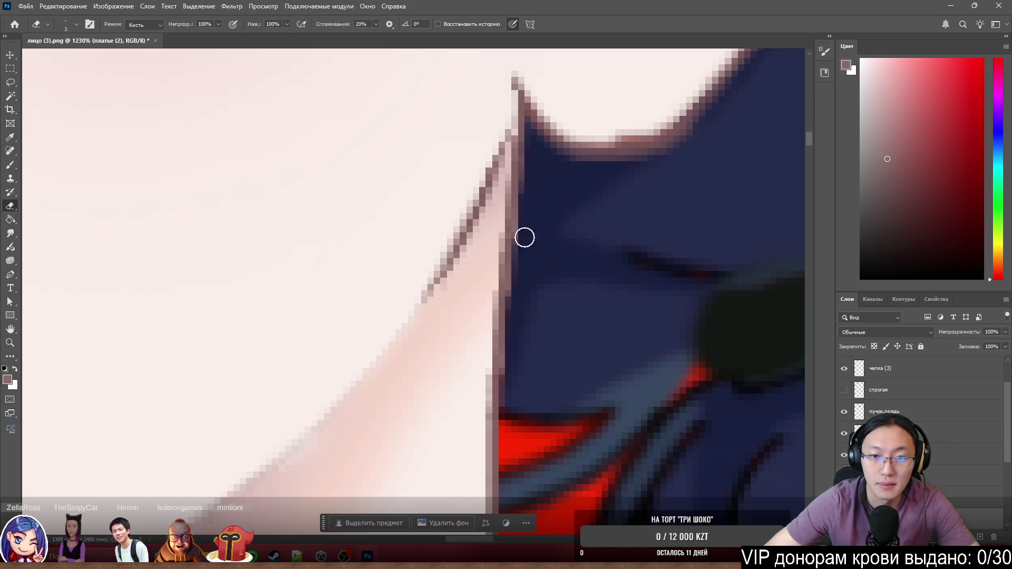
On the Face layer, clean the hair edge beside the cheek and its lower part near the red.
left_click(490, 280, "ctrl")
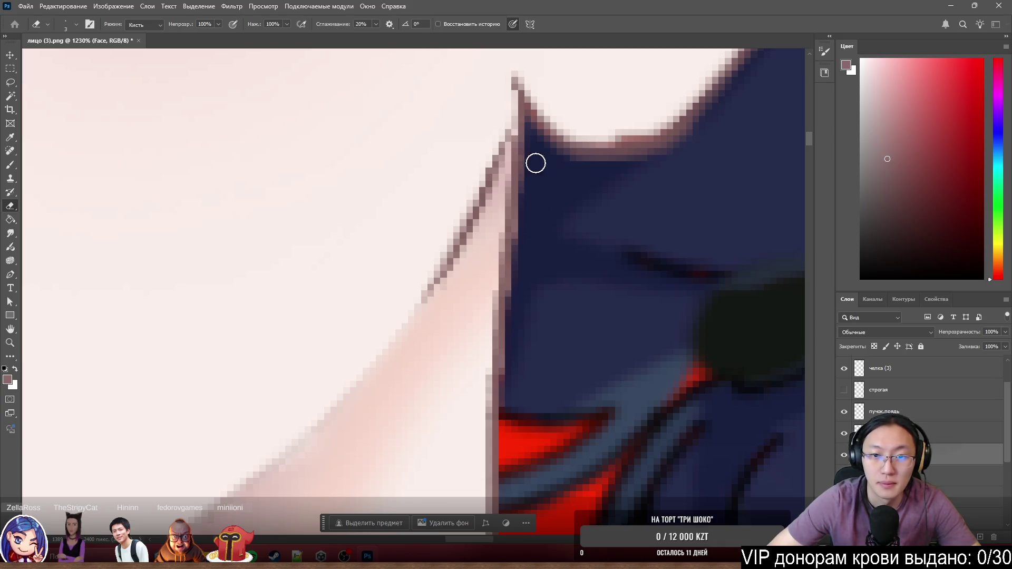
left_click_drag(526, 214, 518, 269)
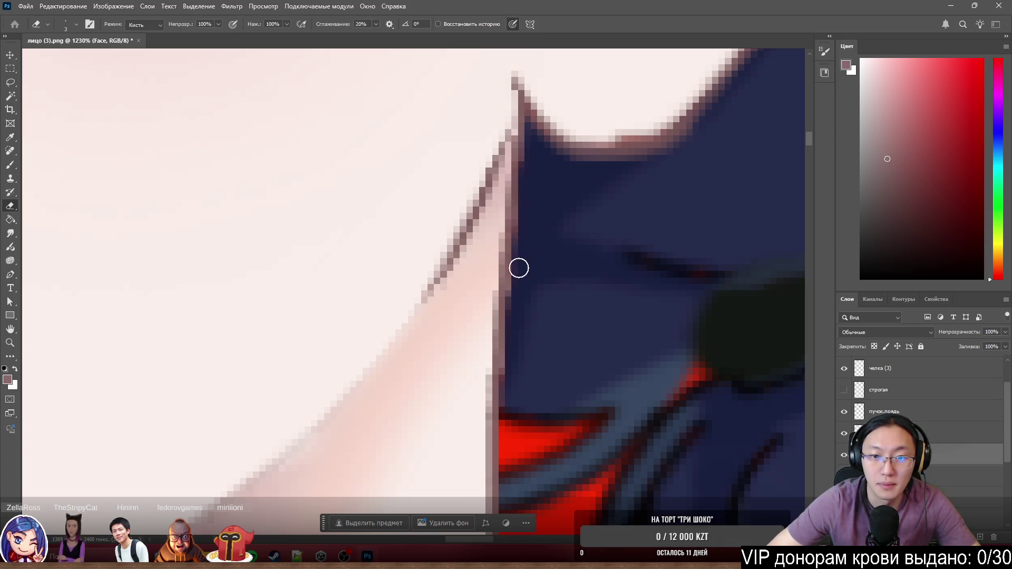
left_click_drag(508, 362, 507, 405)
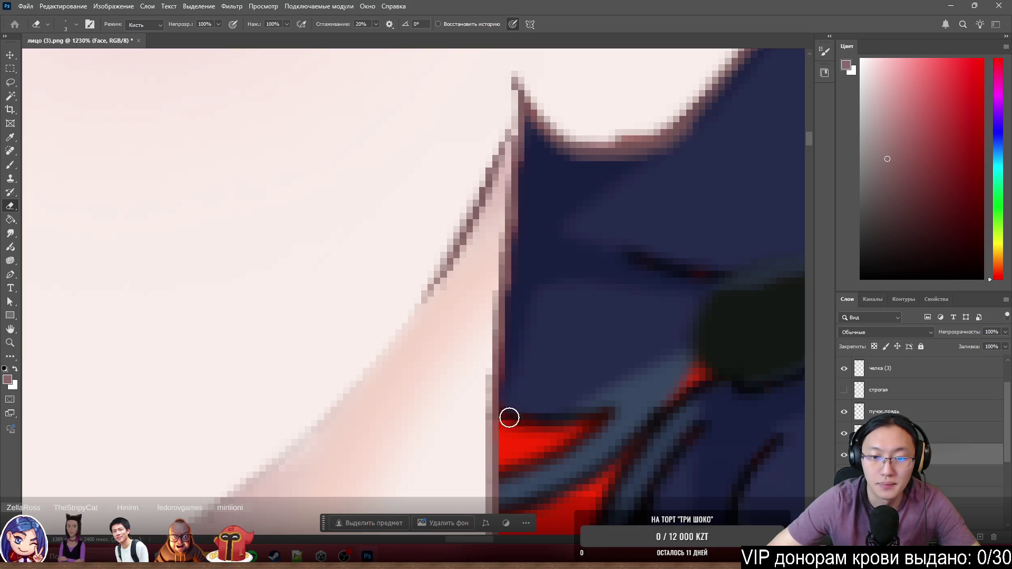
scroll(573, 299, "down", 8)
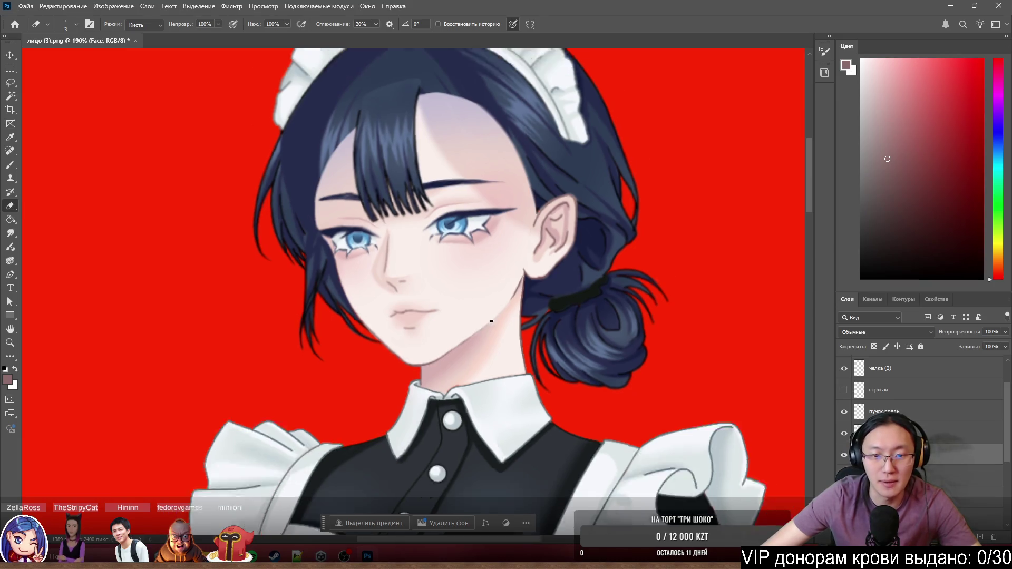
scroll(488, 318, "up", 5)
scroll(418, 411, "up", 5)
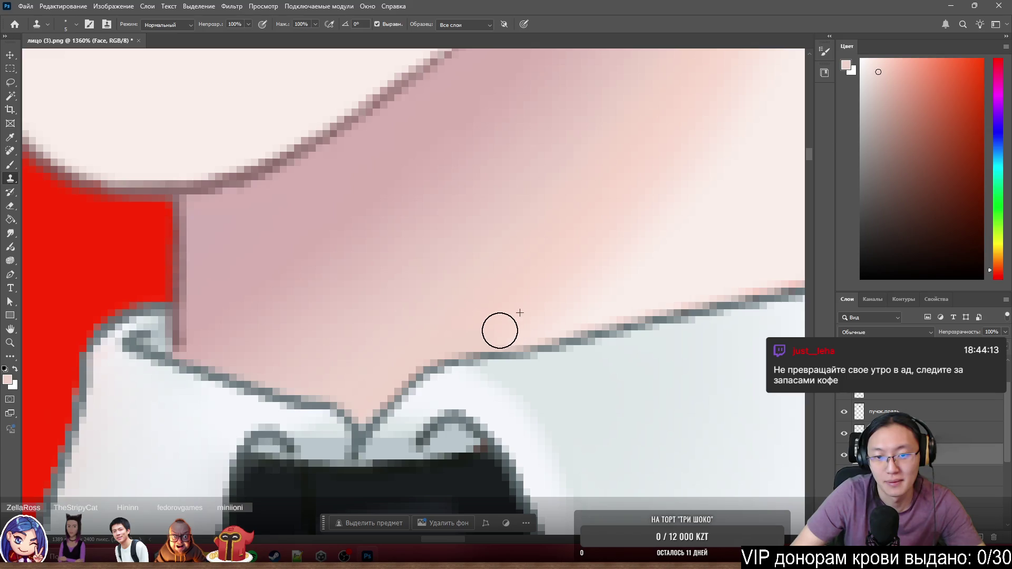
scroll(452, 310, "down", 5)
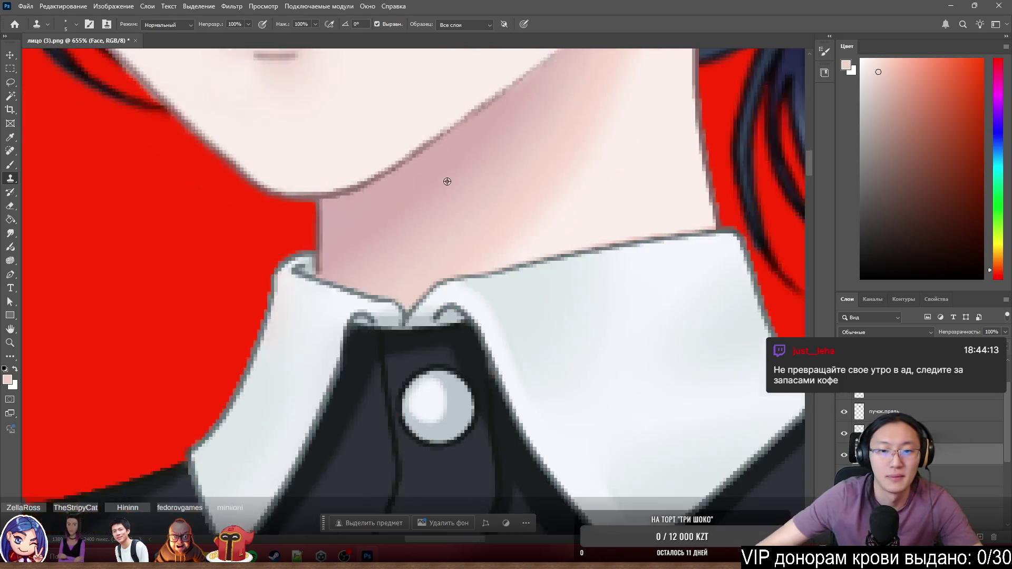
scroll(514, 237, "down", 3)
scroll(578, 240, "down", 3)
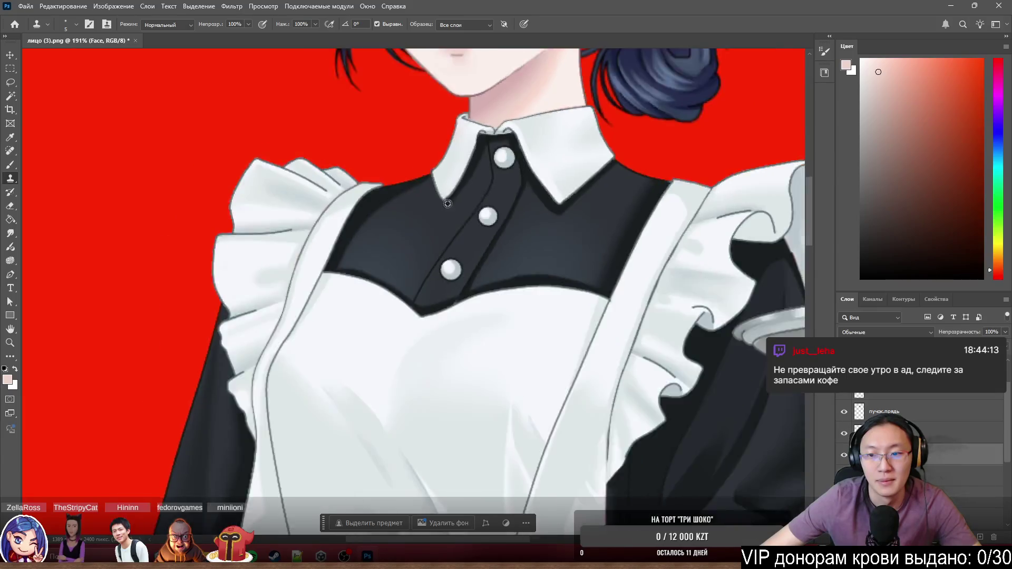
scroll(554, 276, "down", 4)
scroll(626, 380, "up", 4)
scroll(626, 380, "up", 3)
scroll(625, 380, "up", 3)
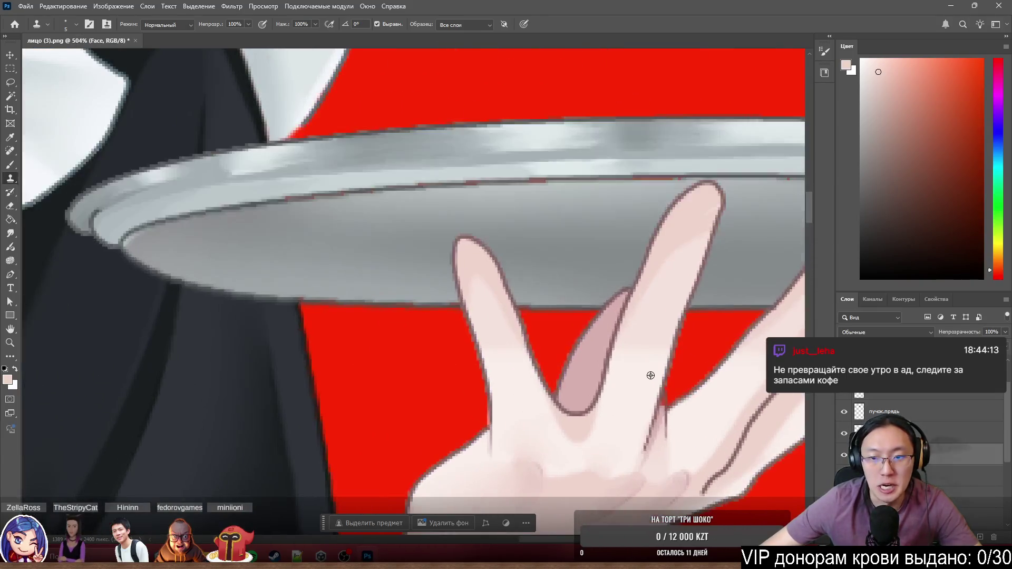
scroll(500, 418, "up", 5)
scroll(499, 419, "down", 3)
scroll(458, 427, "up", 3)
scroll(474, 443, "up", 4)
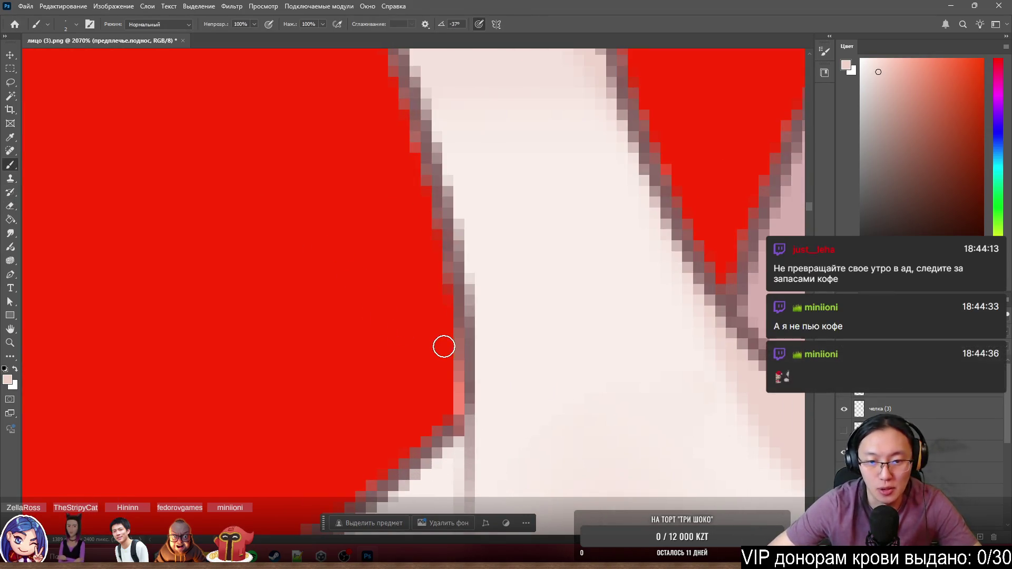
Switch to the Eraser to clear fringe pixels along the tray hand's fingers.
key("e")
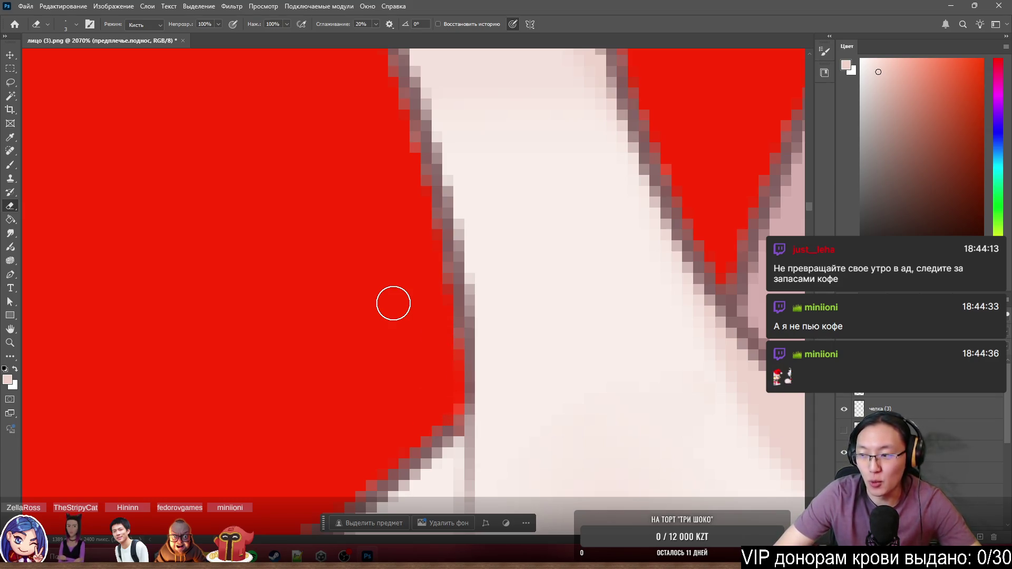
scroll(467, 237, "down", 4)
scroll(375, 324, "down", 3)
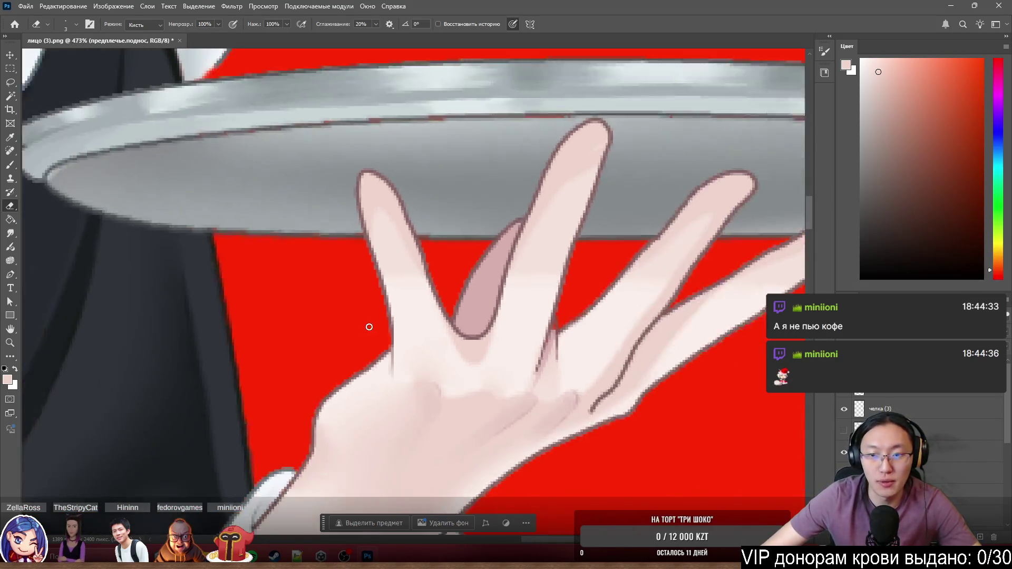
scroll(368, 327, "down", 3)
scroll(368, 326, "down", 2)
scroll(658, 284, "up", 5)
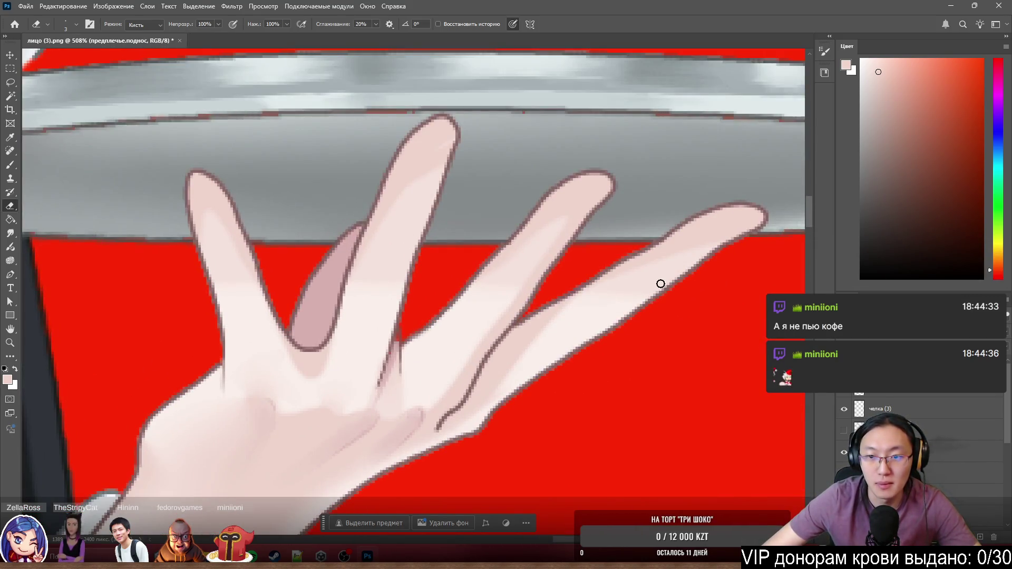
scroll(661, 283, "down", 5)
scroll(553, 261, "down", 5)
scroll(600, 249, "up", 2)
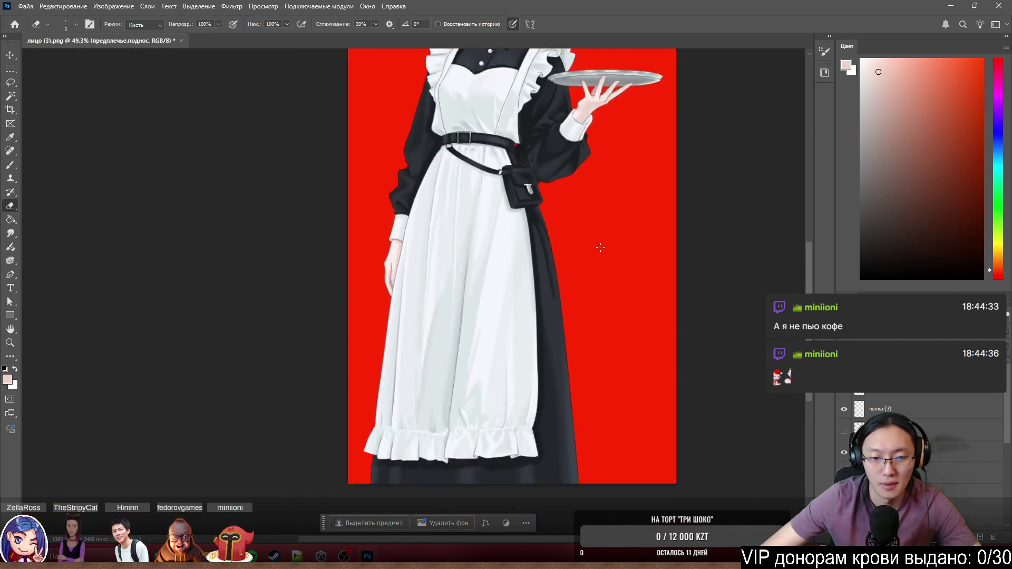
scroll(600, 248, "up", 3)
scroll(490, 317, "up", 2)
left_click_drag(490, 237, 490, 356)
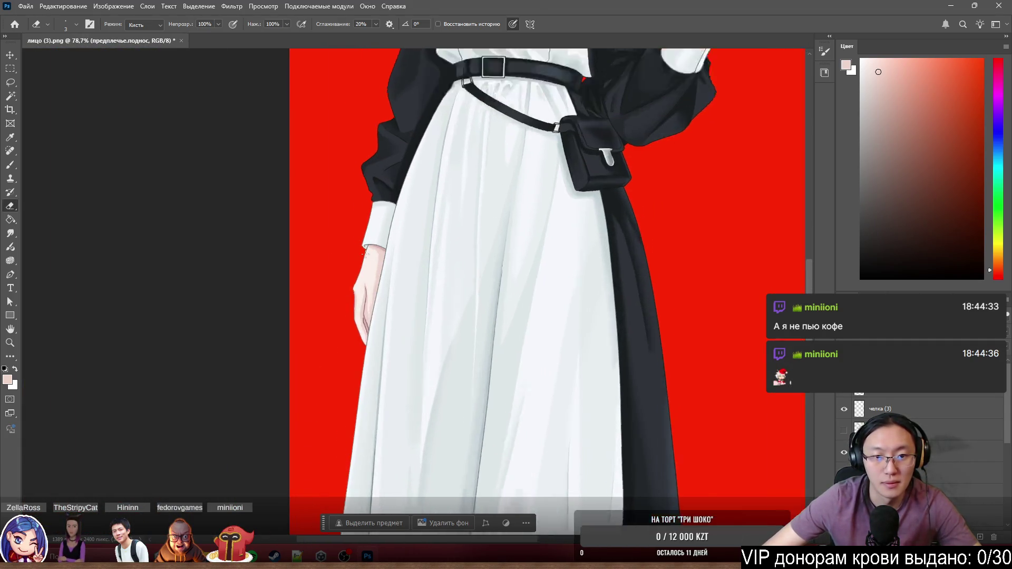
scroll(365, 251, "up", 4)
scroll(366, 252, "down", 4)
scroll(458, 248, "down", 4)
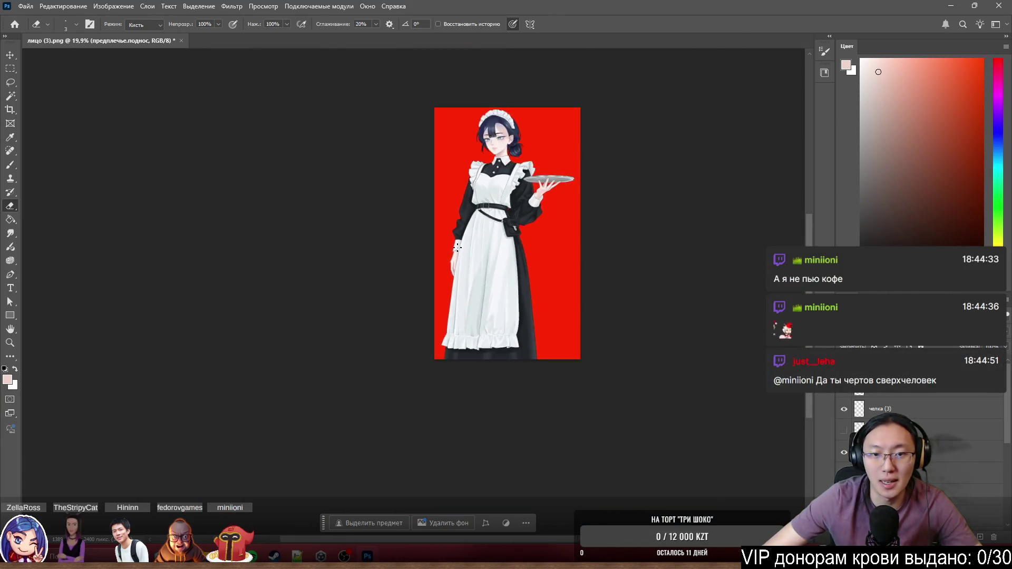
scroll(458, 247, "up", 4)
left_click_drag(490, 222, 490, 247)
scroll(502, 208, "up", 2)
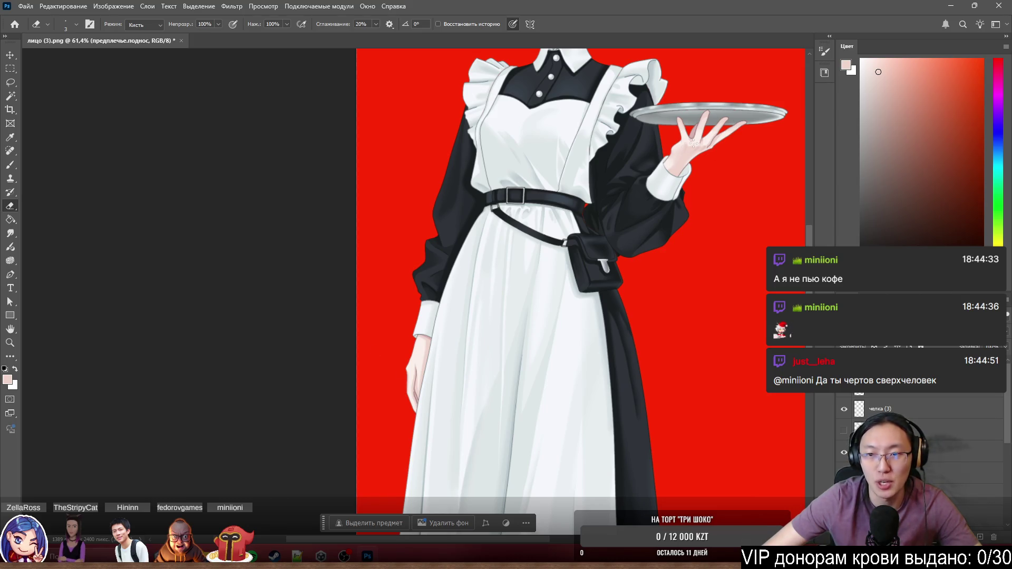
scroll(449, 415, "up", 4)
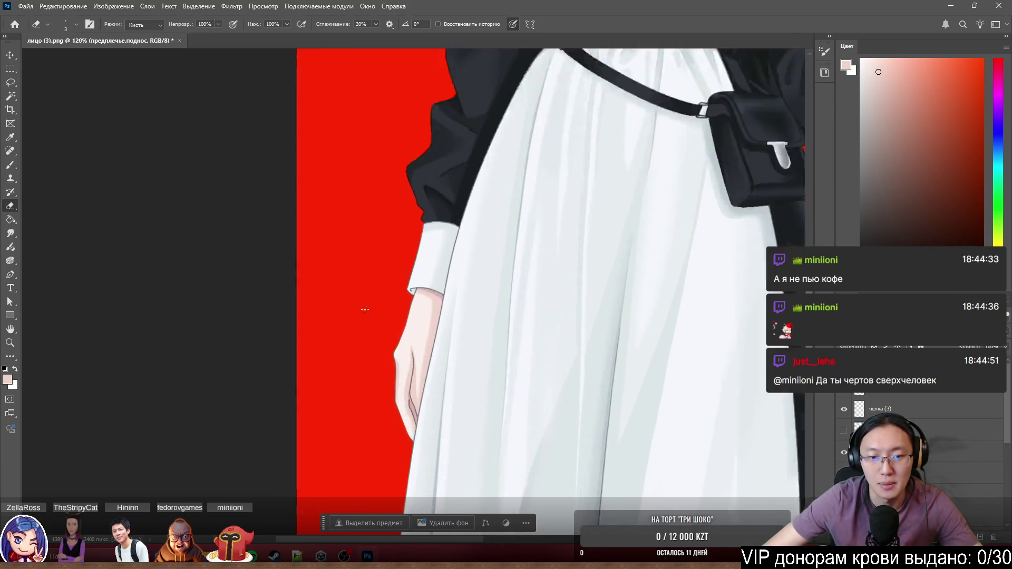
scroll(427, 316, "up", 4)
scroll(428, 276, "up", 2)
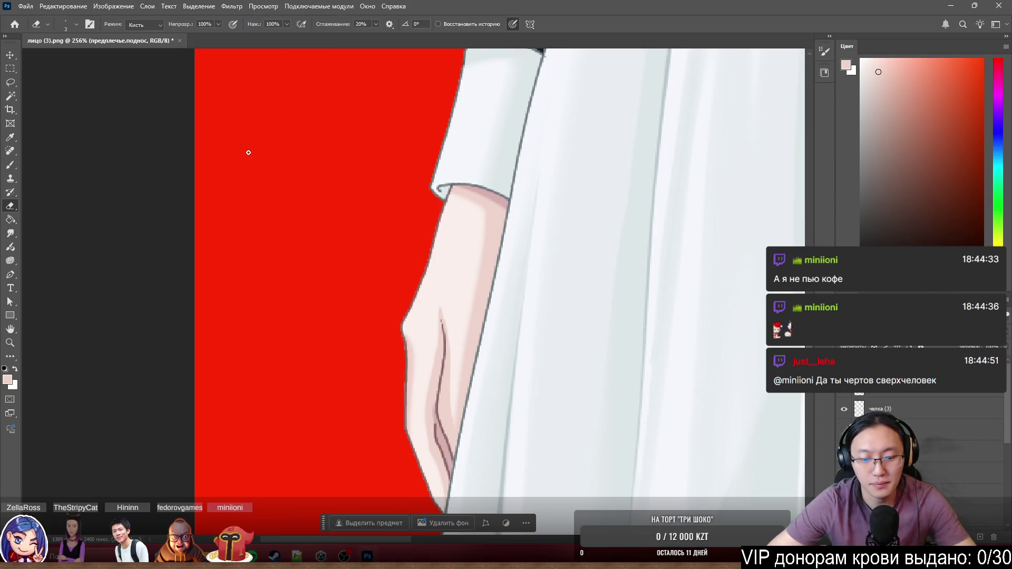
key("l")
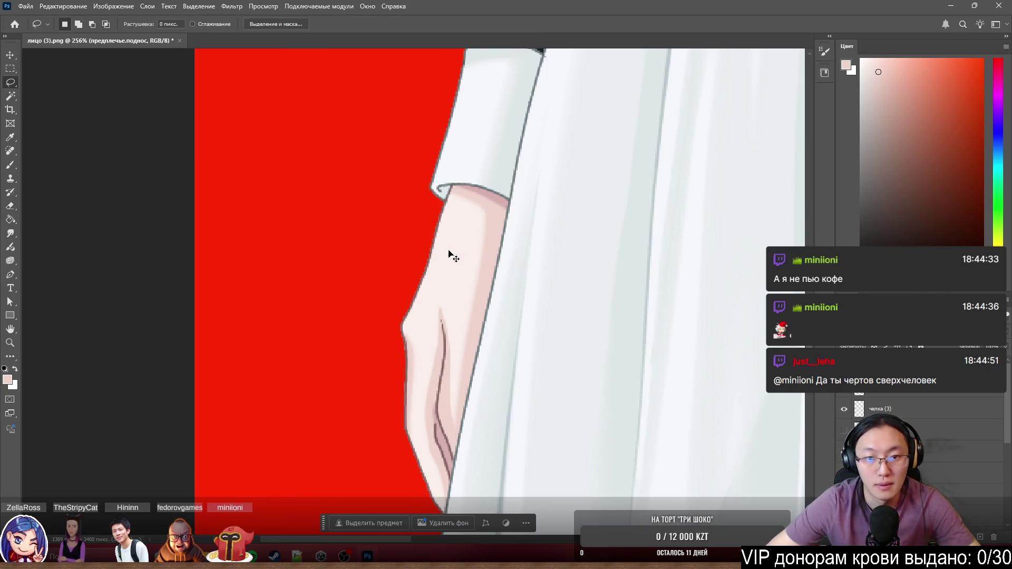
Lasso the lowered forearm and hand and copy it onto a new layer via Layer via Copy.
mouse_move(439, 198)
left_mouse_down()
mouse_move(555, 517)
mouse_move(639, 336)
left_mouse_up()
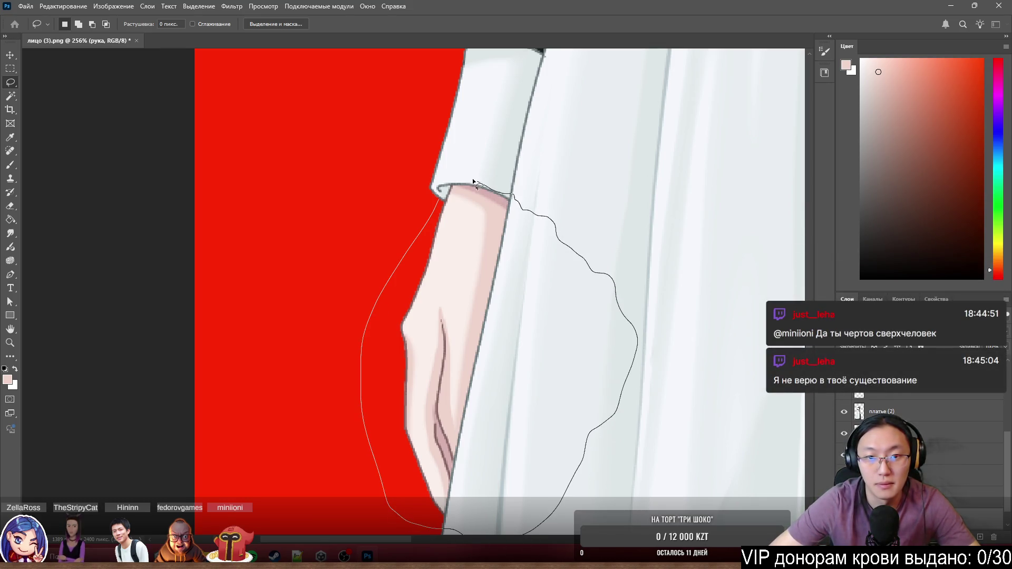
left_click_drag(520, 206, 431, 203)
scroll(431, 202, "up", 5)
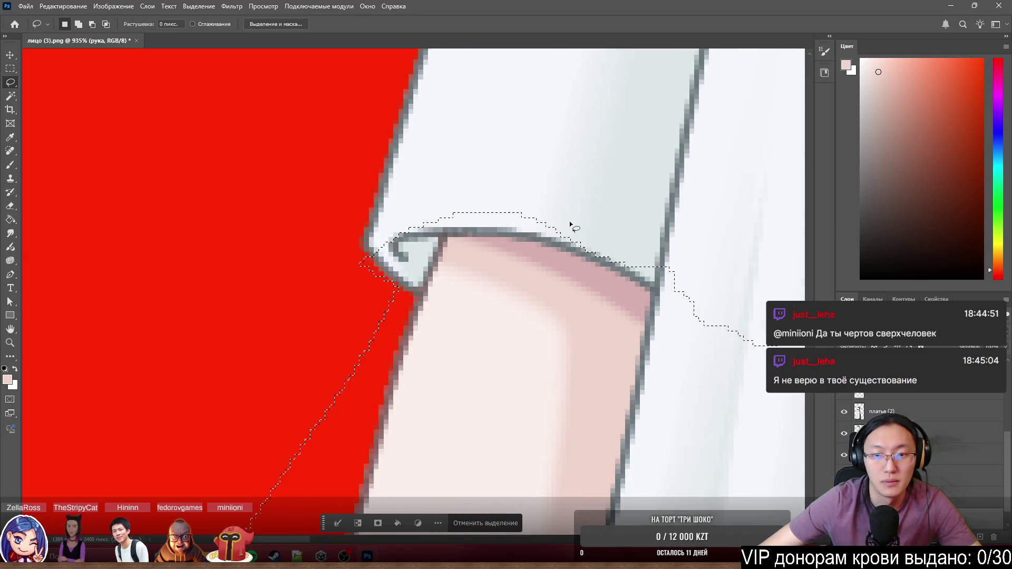
scroll(508, 350, "down", 5)
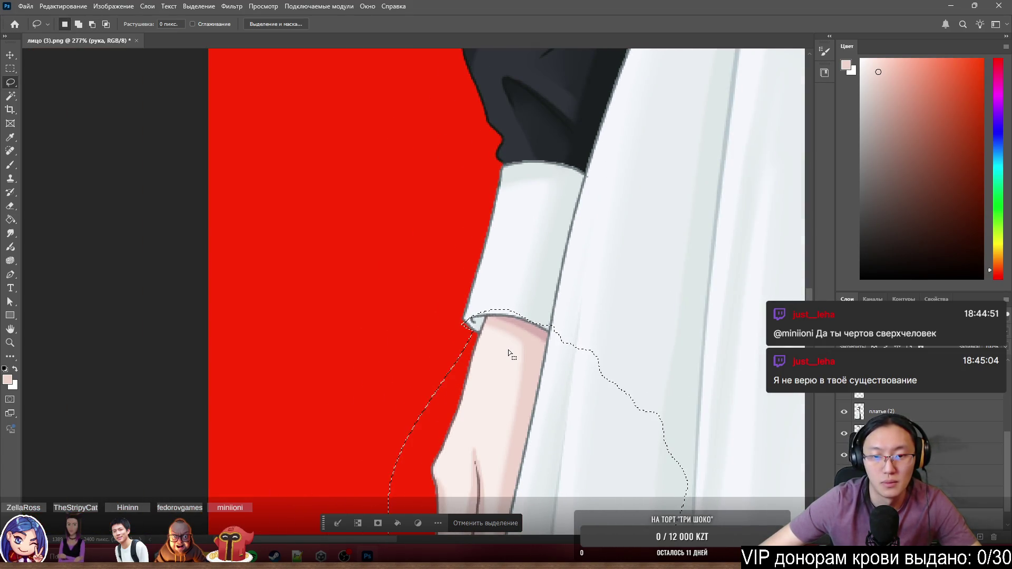
scroll(508, 349, "down", 3)
right_click(480, 273)
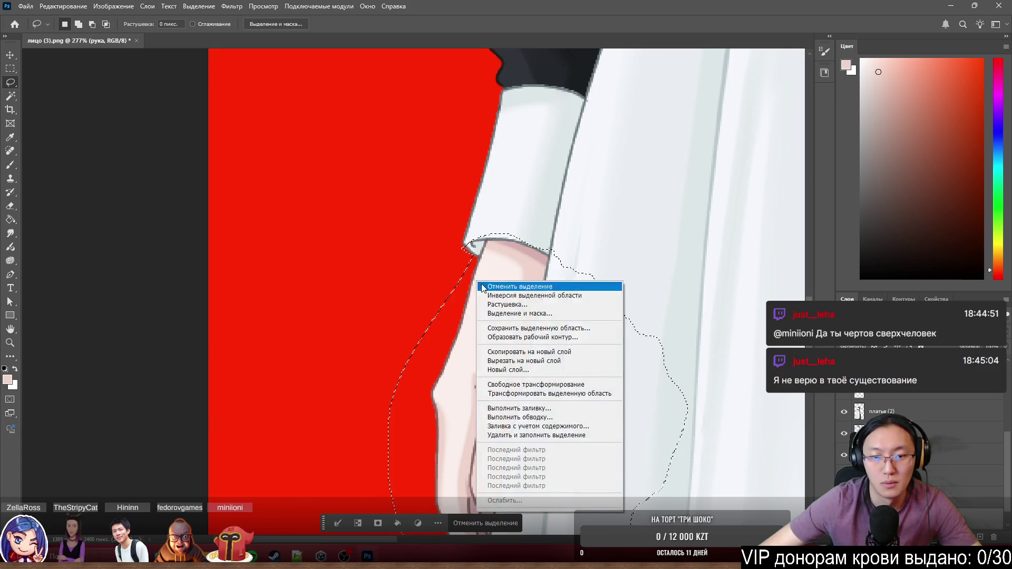
left_click(522, 352)
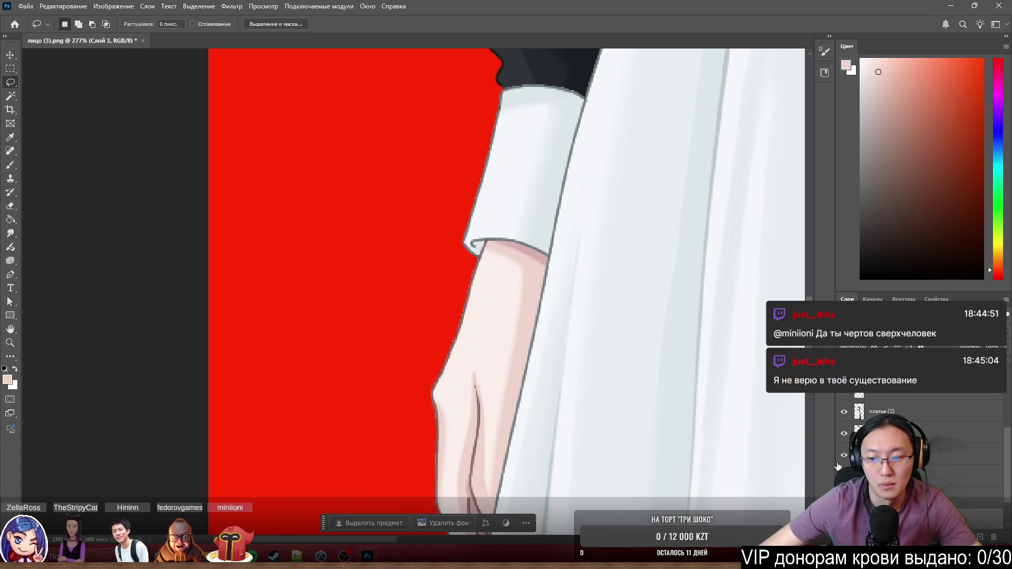
scroll(838, 466, "down", 2)
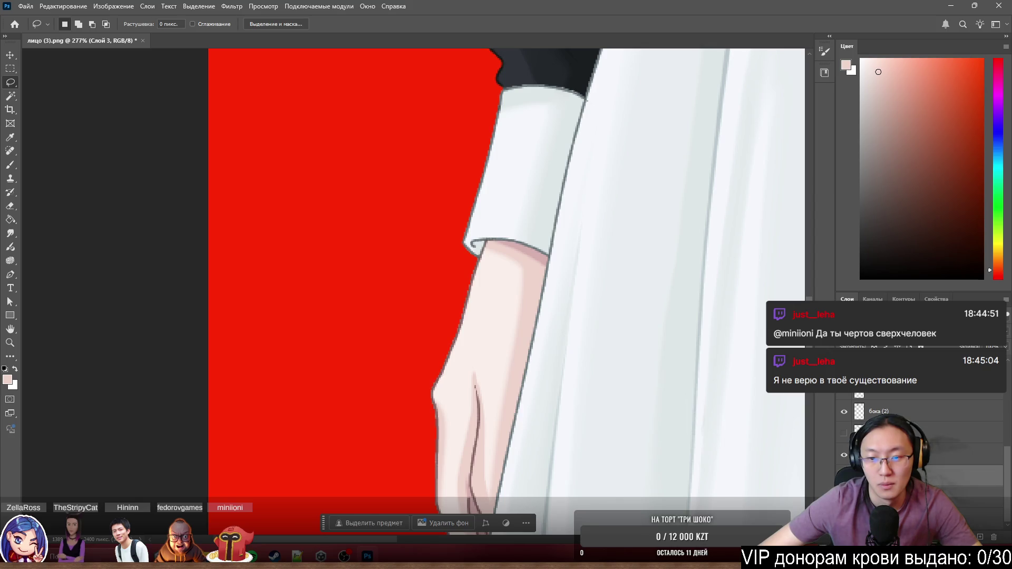
Check the sleeve layer visibility, then erase the leftover grey outline along the arm's top edge.
key("Delete")
key("ctrl+z")
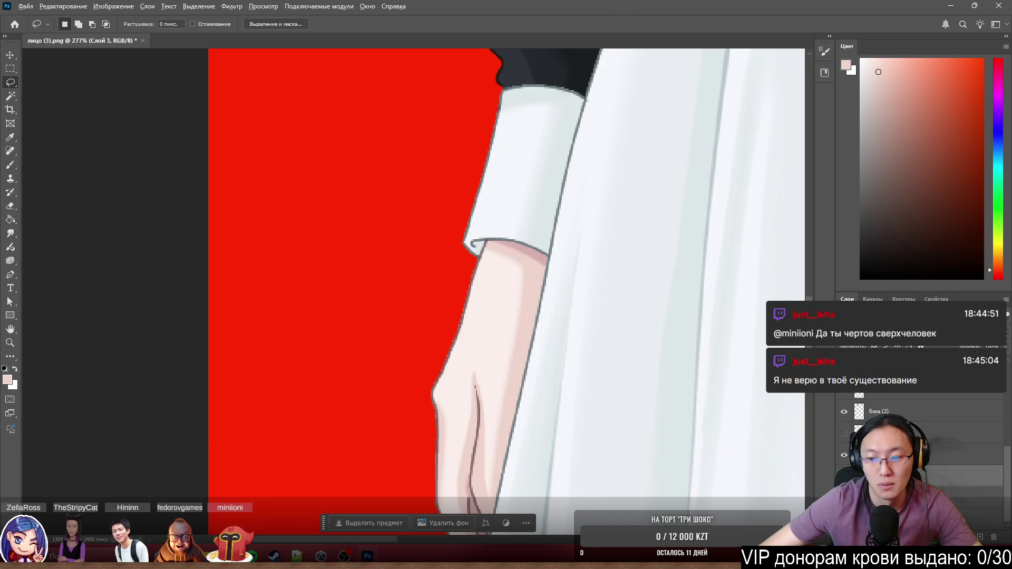
scroll(559, 262, "up", 3)
scroll(506, 241, "down", 2)
scroll(504, 260, "up", 3)
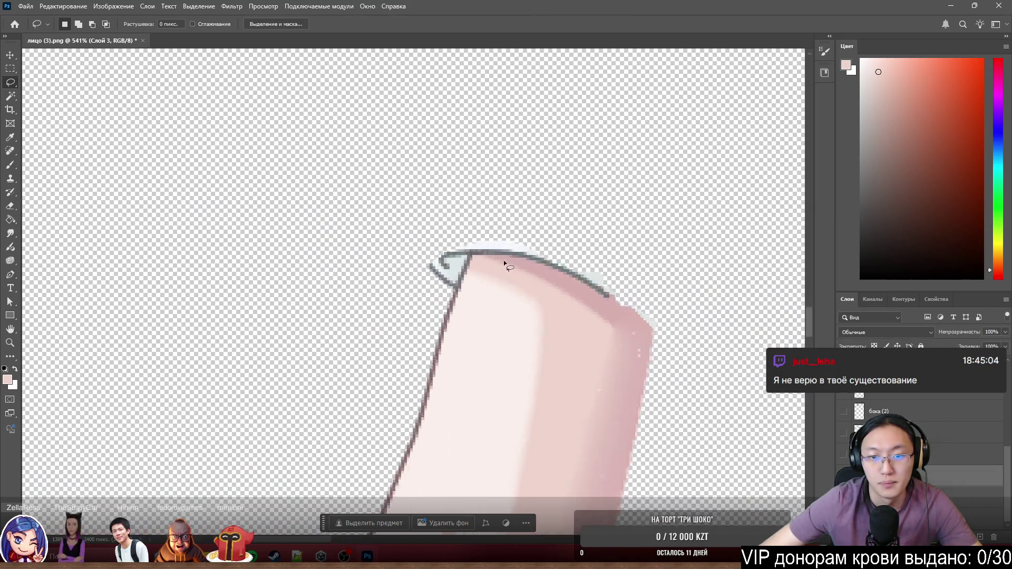
scroll(504, 260, "up", 3)
key("b")
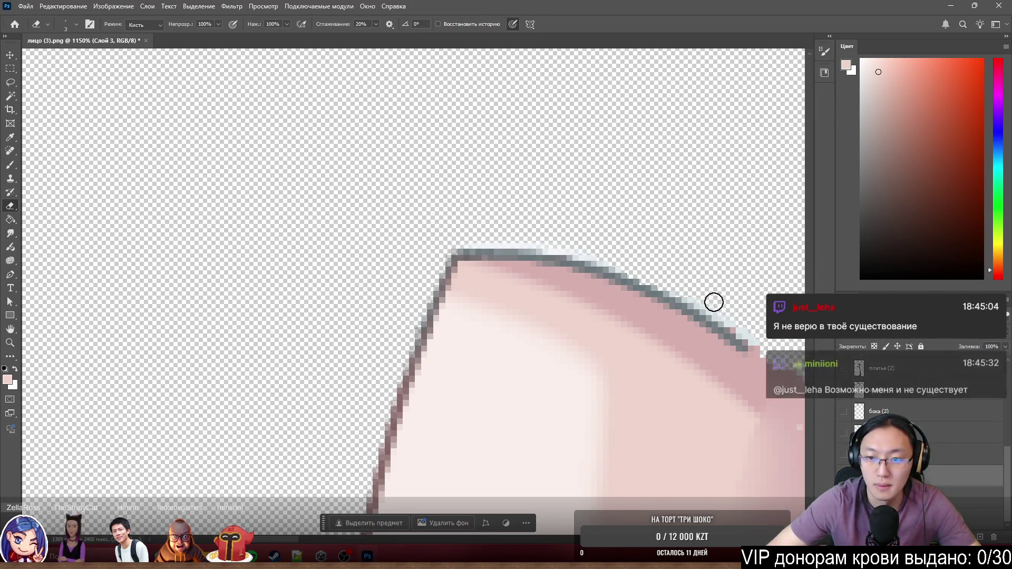
left_click_drag(727, 312, 703, 291)
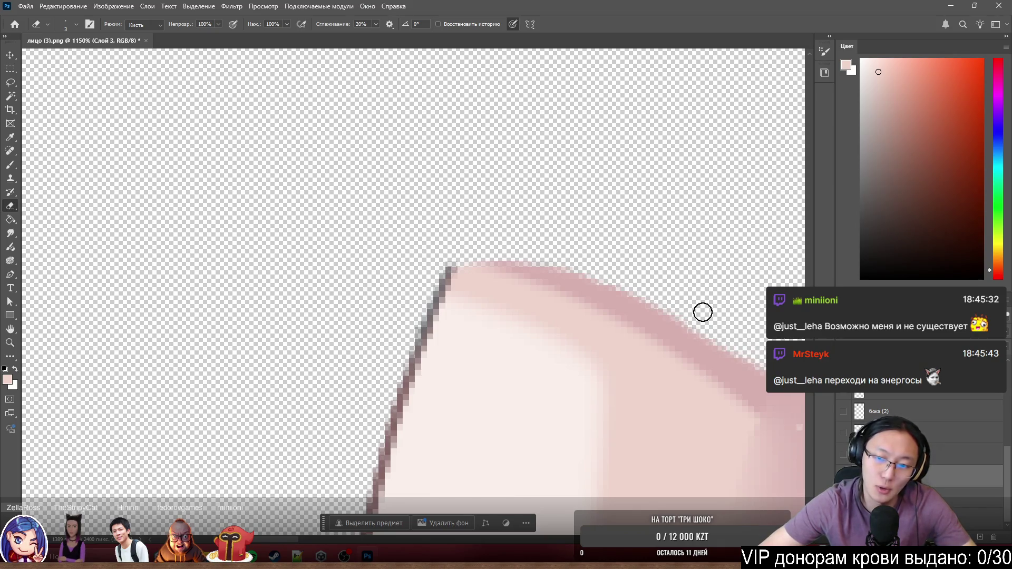
key("space")
mouse_move(693, 297)
left_mouse_down()
mouse_move(501, 221)
mouse_move(494, 241)
left_mouse_up()
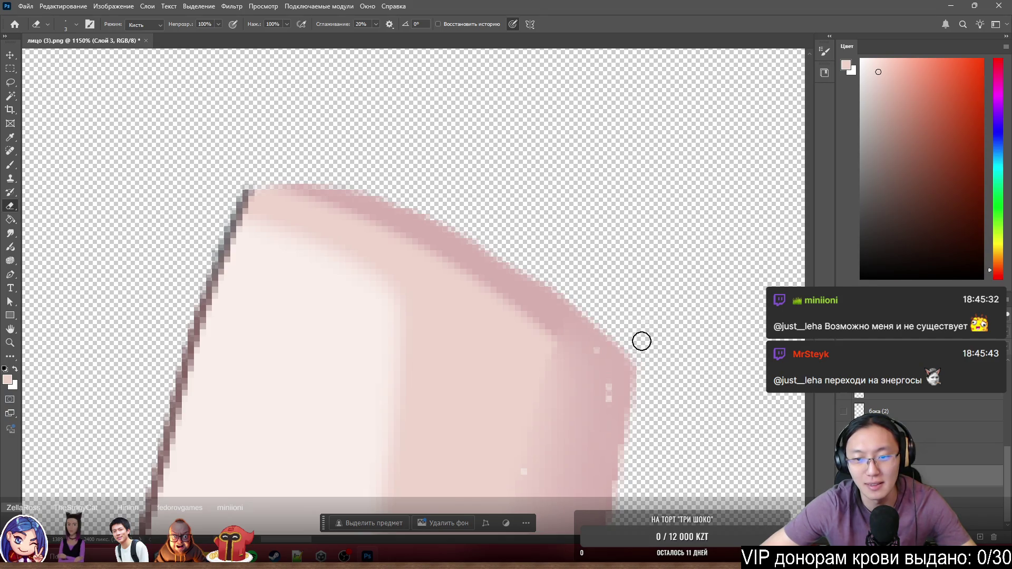
scroll(625, 247, "down", 5)
scroll(553, 238, "down", 3)
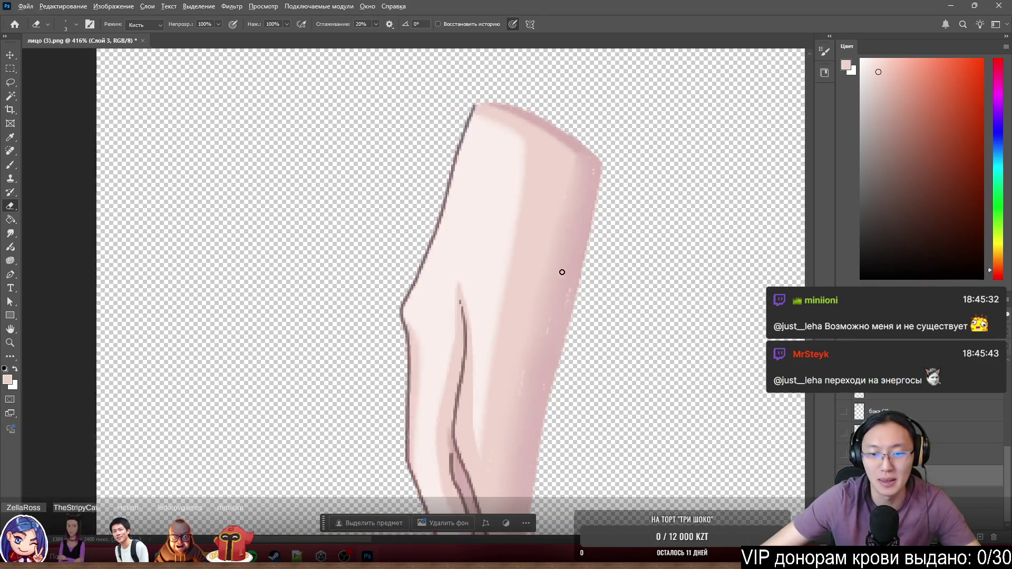
scroll(552, 351, "up", 3)
scroll(552, 350, "up", 2)
scroll(538, 354, "down", 5)
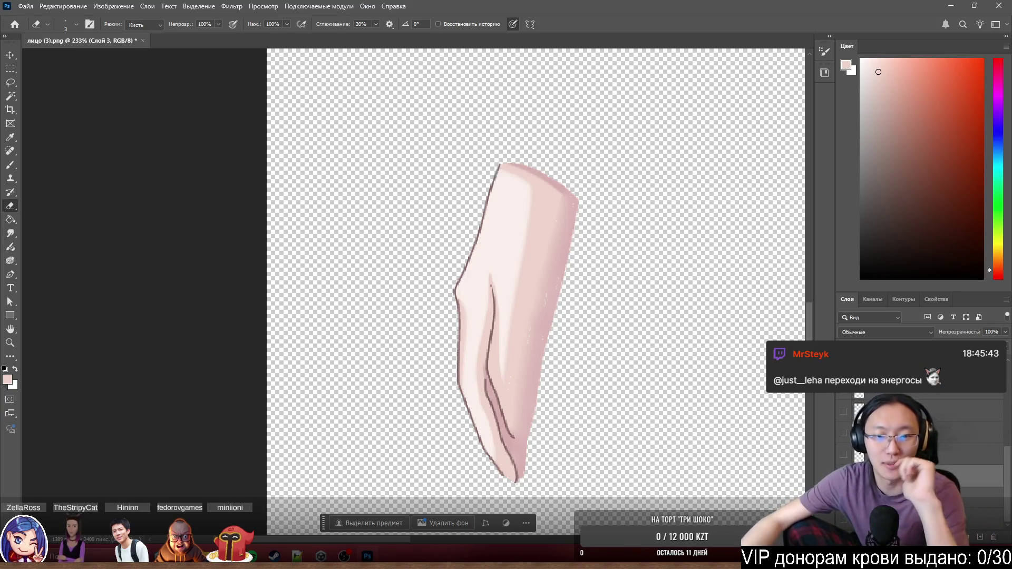
scroll(566, 373, "up", 2)
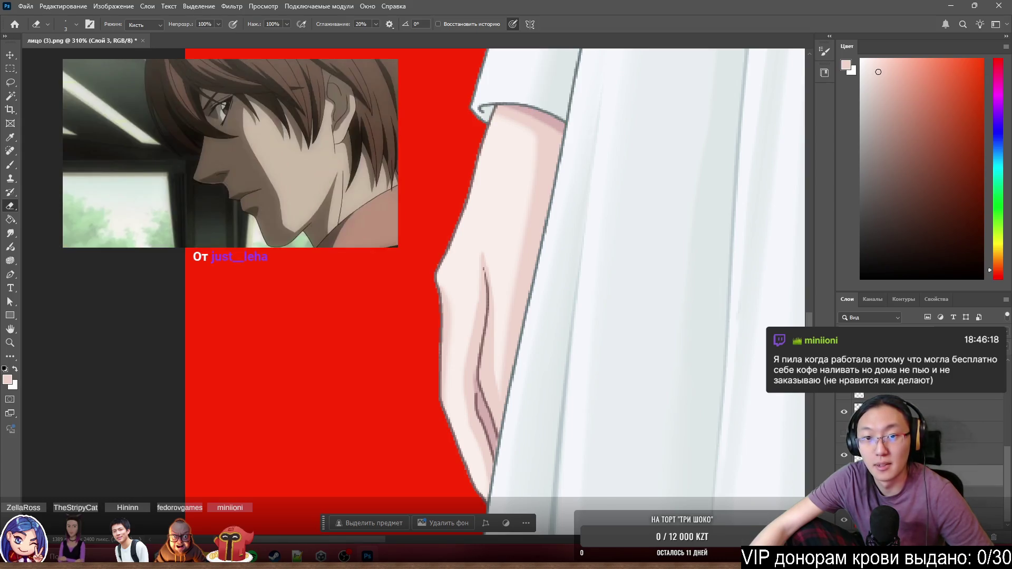
Free-transform the arm to about 91%, move it up under the sleeve and commit.
key("ctrl+t")
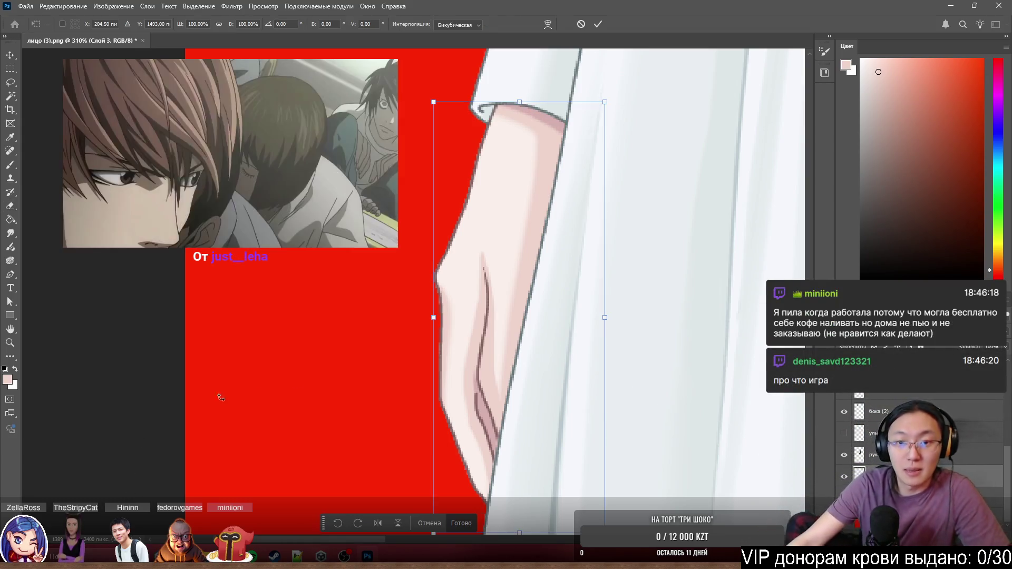
mouse_move(433, 104)
left_mouse_down()
mouse_move(449, 146)
mouse_move(445, 135)
left_mouse_up()
left_click_drag(558, 260, 554, 243)
scroll(554, 243, "down", 1)
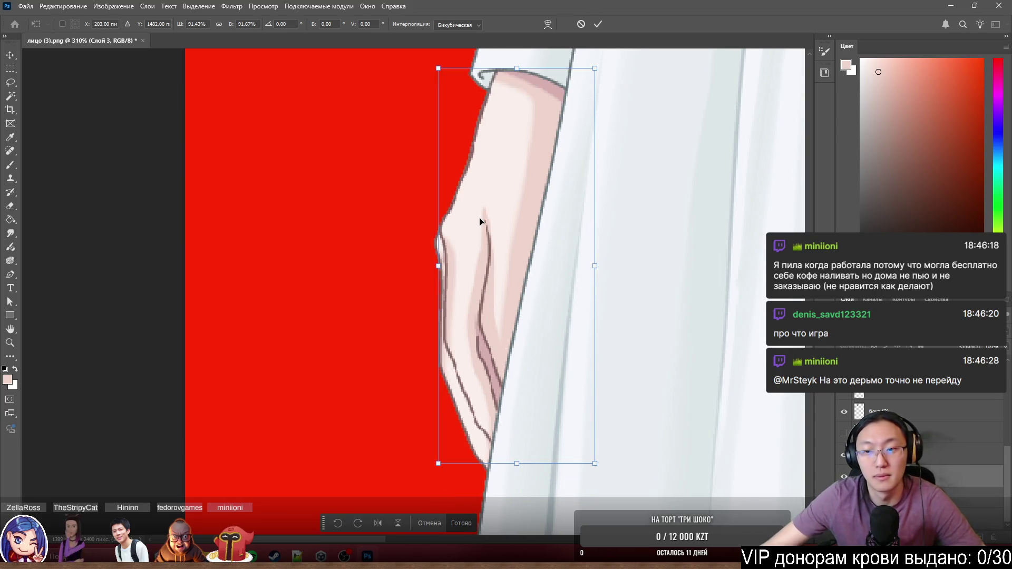
key("Return")
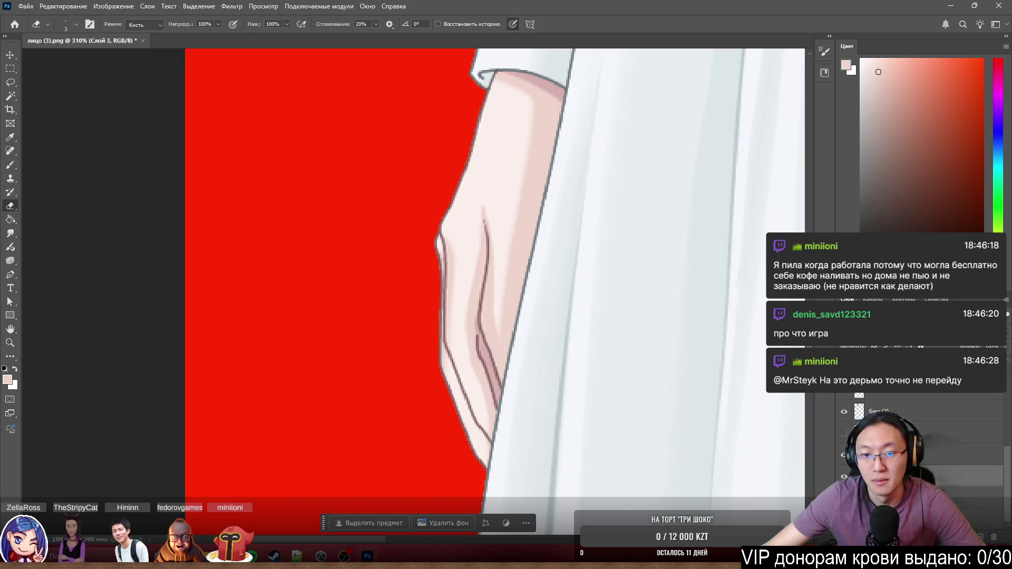
Solo and select the hand layer, then erase the hand below the cuff from it.
left_click(844, 411, "alt")
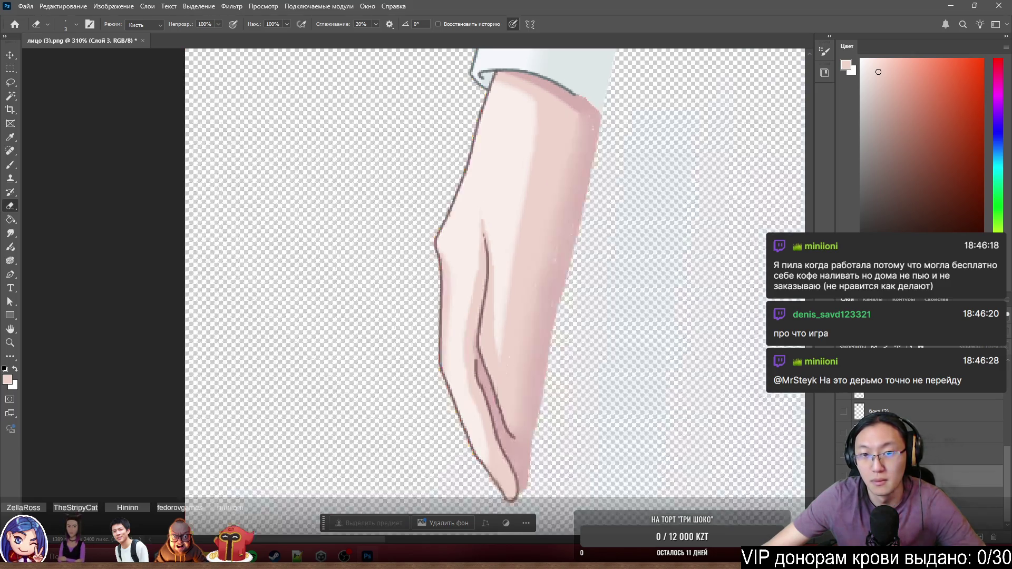
left_click(488, 304, "ctrl")
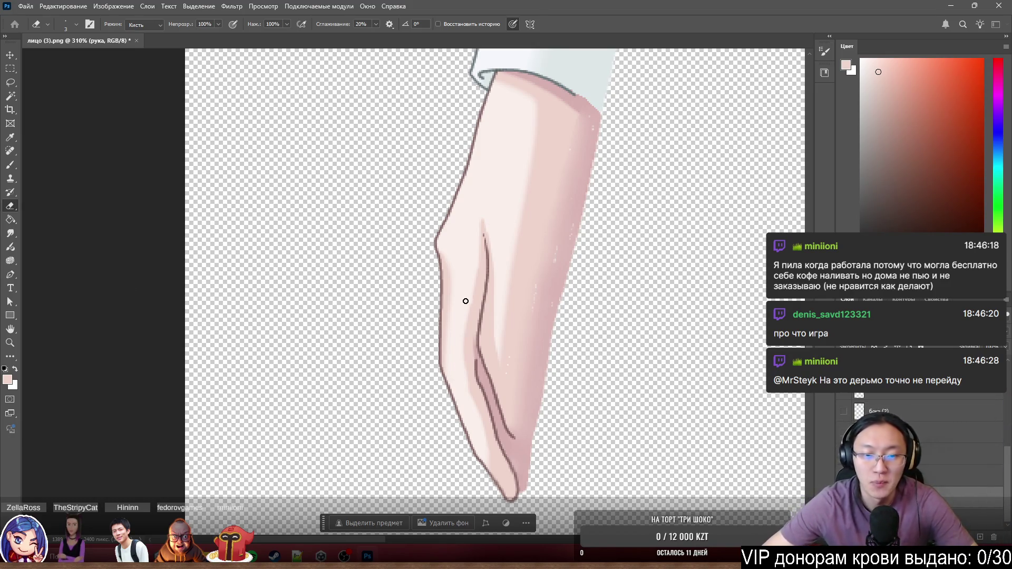
key("r")
key("b")
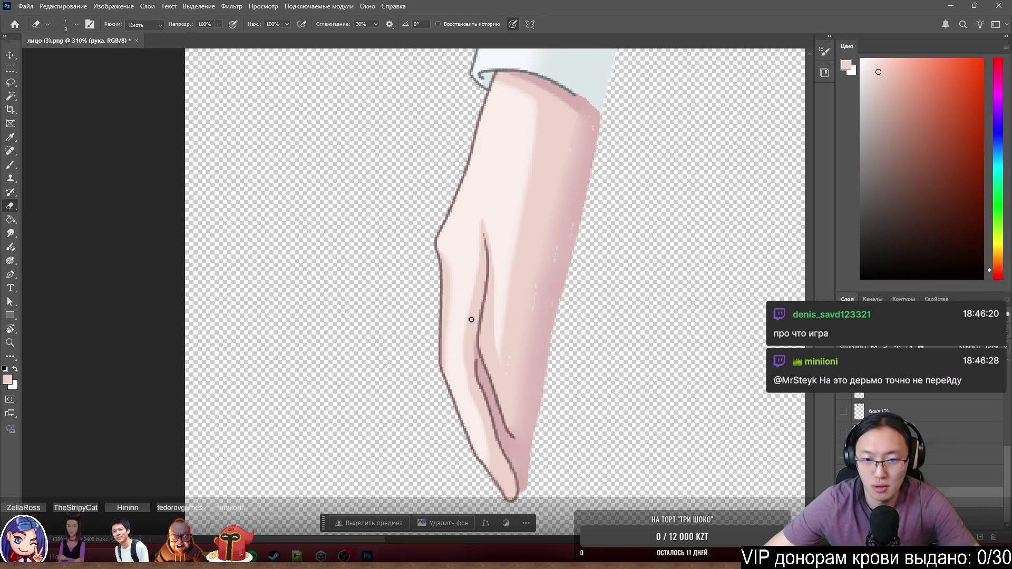
mouse_move(417, 430)
left_mouse_down()
mouse_move(516, 367)
mouse_move(493, 189)
mouse_move(584, 184)
left_mouse_up()
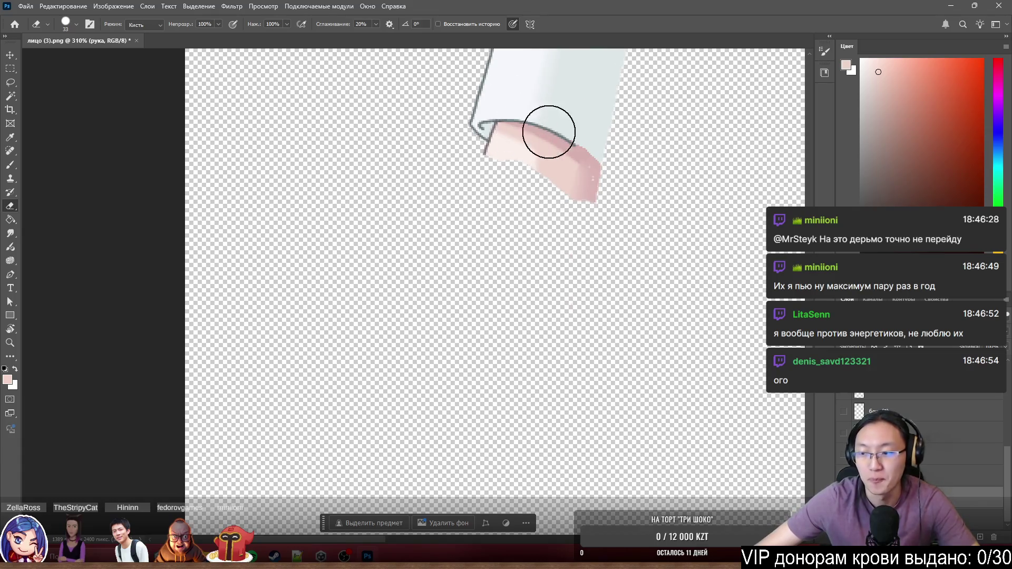
scroll(554, 142, "up", 3)
scroll(506, 217, "up", 1)
scroll(502, 222, "up", 1)
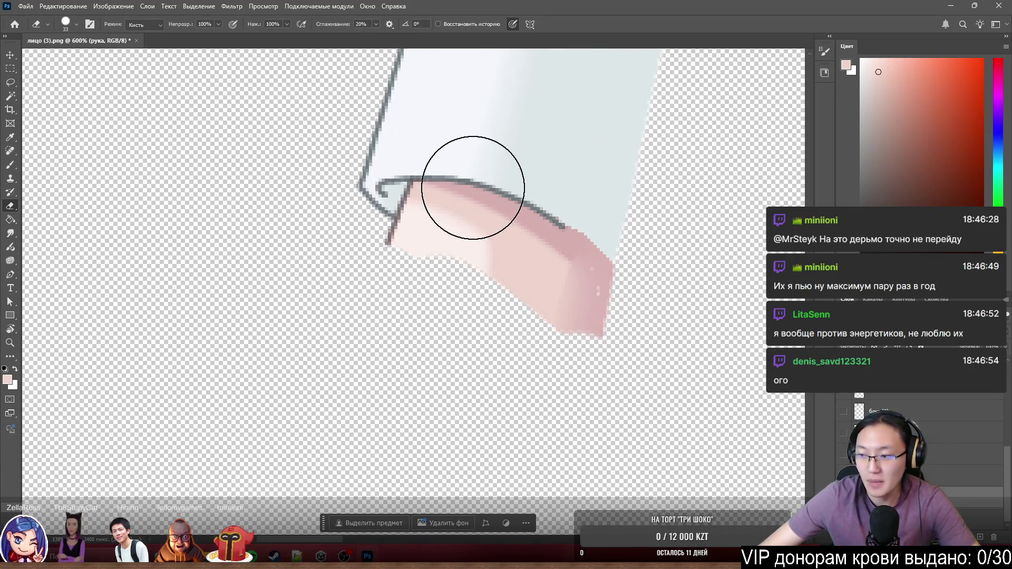
Erase the pink shading below the cuff line with a smaller eraser along its full edge.
left_click_drag(474, 150, 459, 146)
scroll(473, 161, "up", 2)
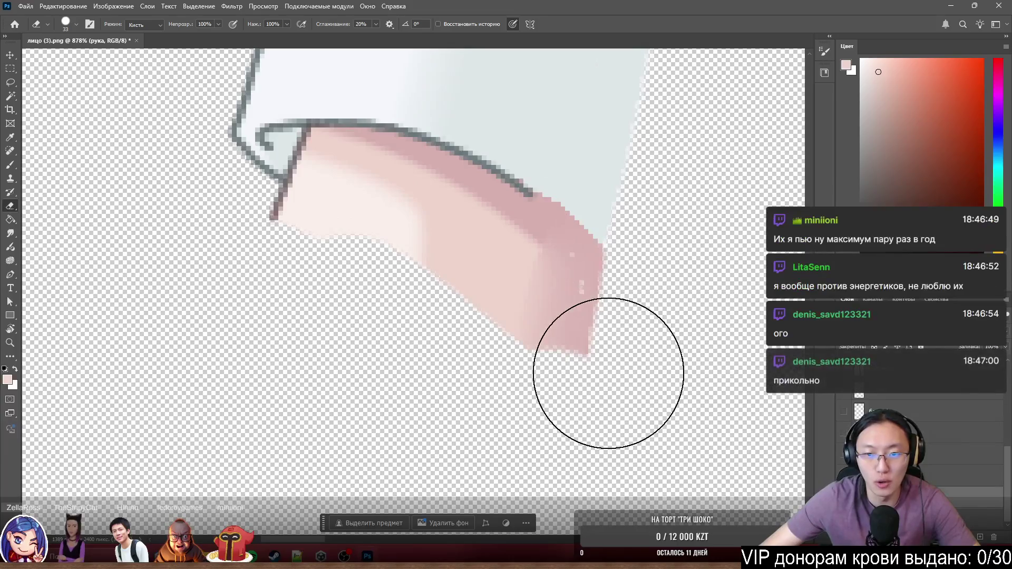
mouse_move(297, 260)
left_mouse_down()
mouse_move(553, 316)
mouse_move(417, 236)
mouse_move(368, 272)
left_mouse_up()
scroll(417, 235, "up", 2)
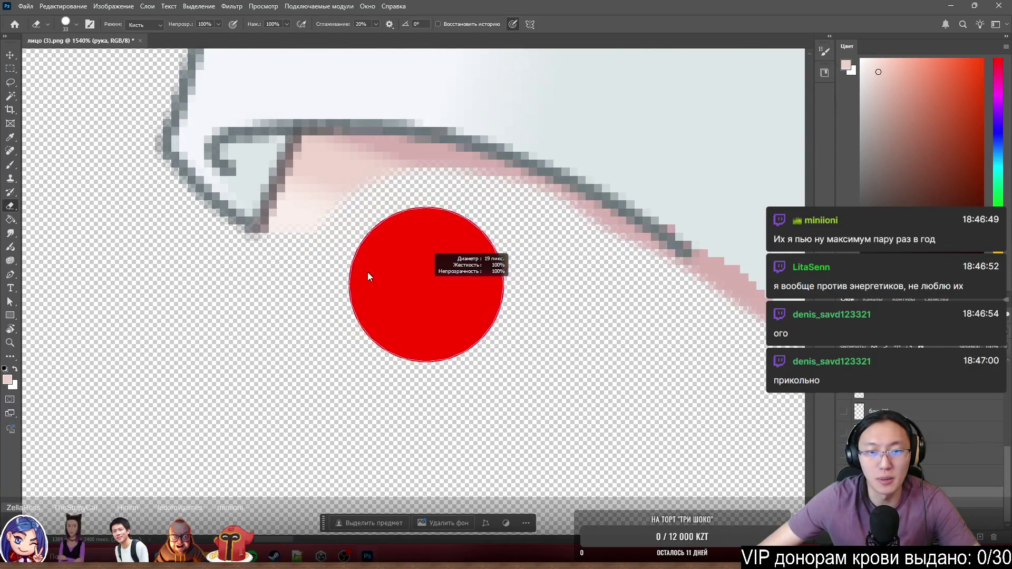
scroll(368, 272, "down", 3)
scroll(395, 245, "down", 2)
scroll(299, 334, "up", 2)
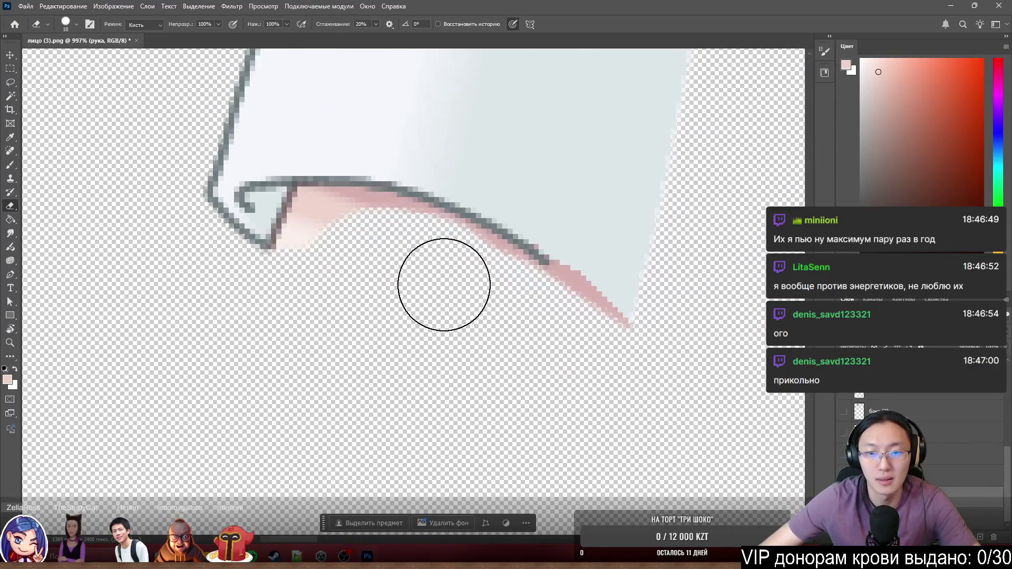
scroll(317, 276, "up", 2)
left_click_drag(348, 264, 324, 261, "alt")
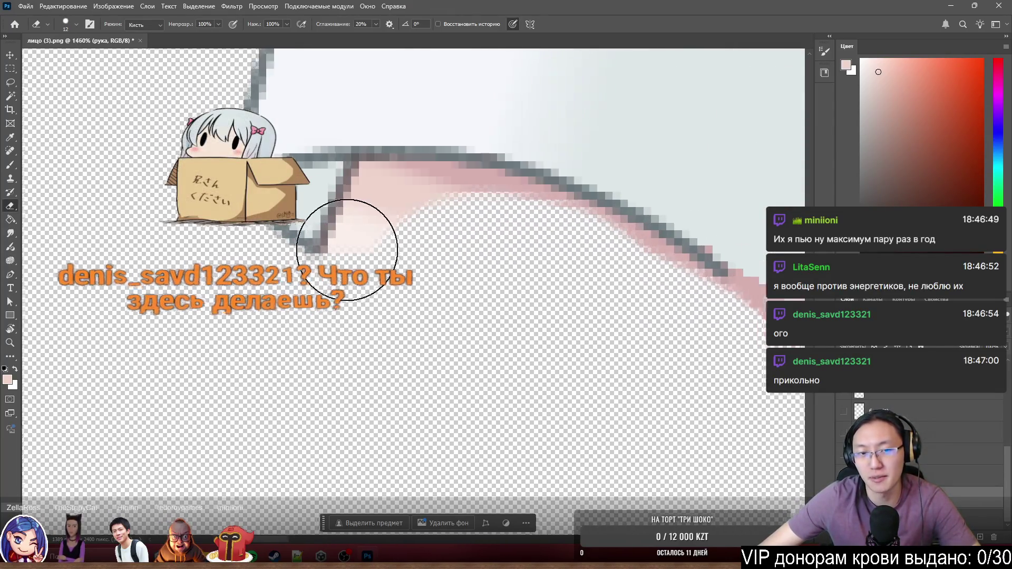
scroll(348, 269, "up", 2)
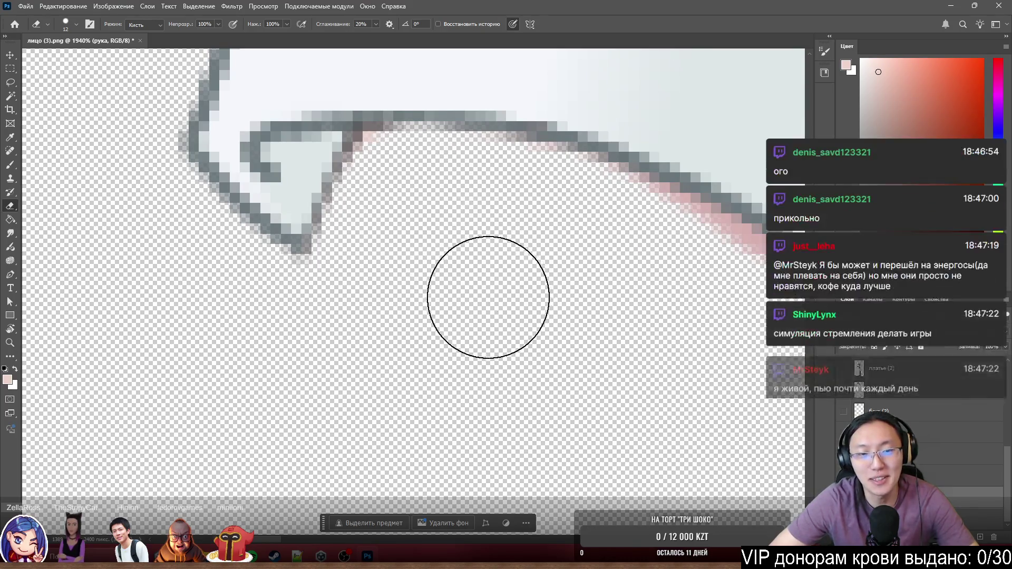
key("space")
left_click_drag(567, 320, 151, 94)
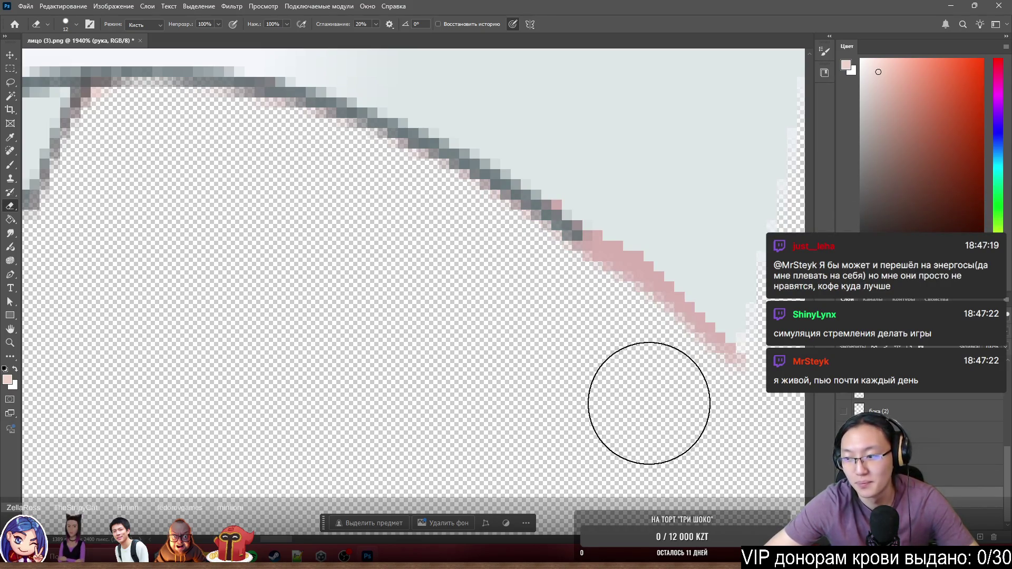
scroll(415, 327, "down", 3)
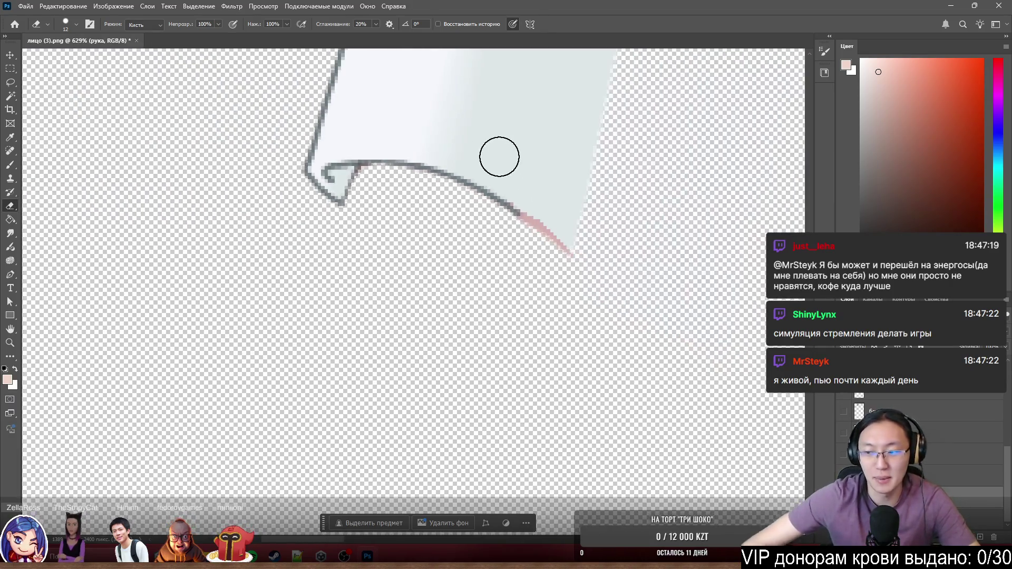
scroll(522, 134, "up", 2)
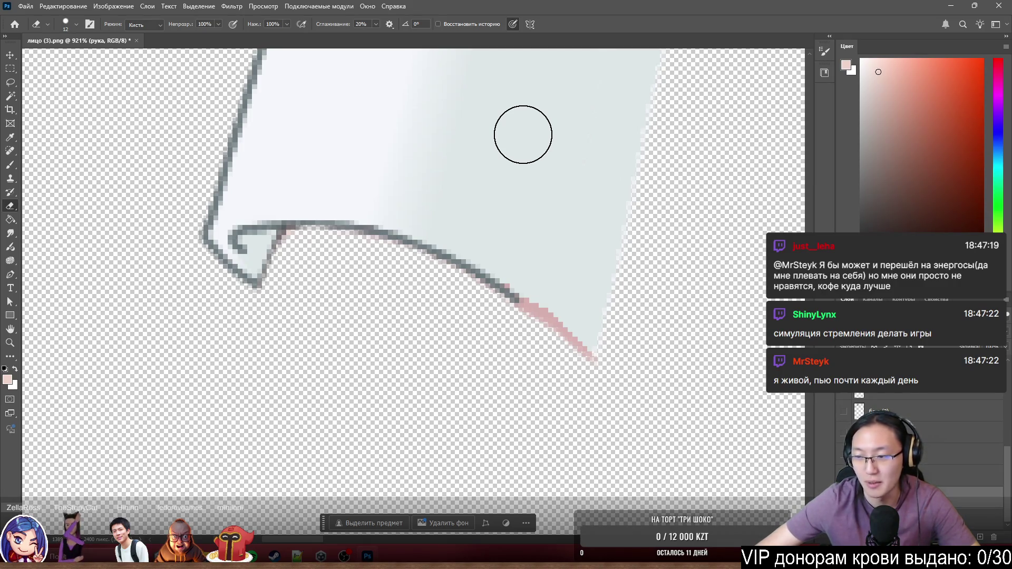
scroll(522, 134, "down", 5)
scroll(344, 214, "up", 4)
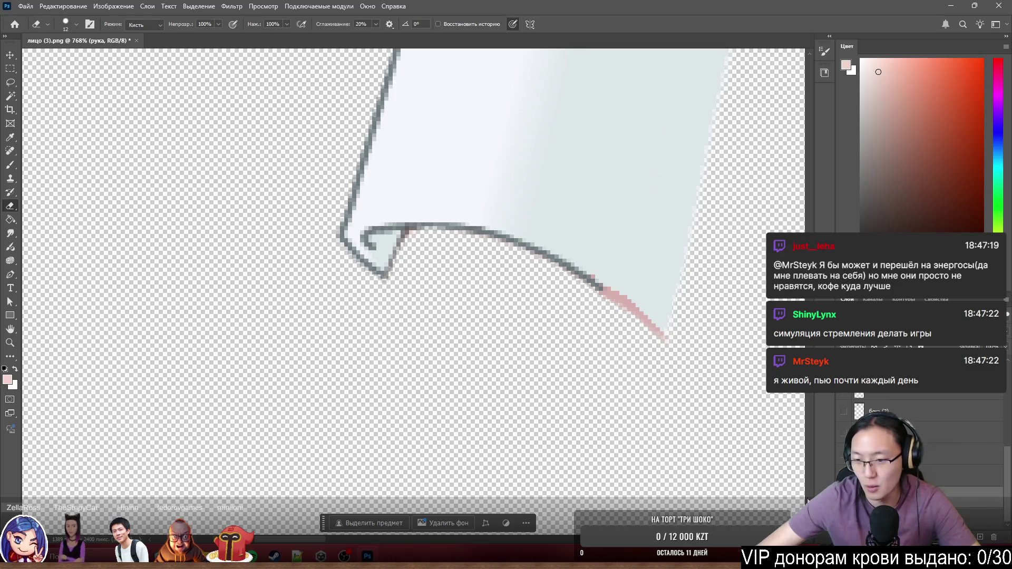
Show all layers again and nudge Слой 3 into place under the cuff, undoing a wrong shift.
left_click(843, 411, "alt")
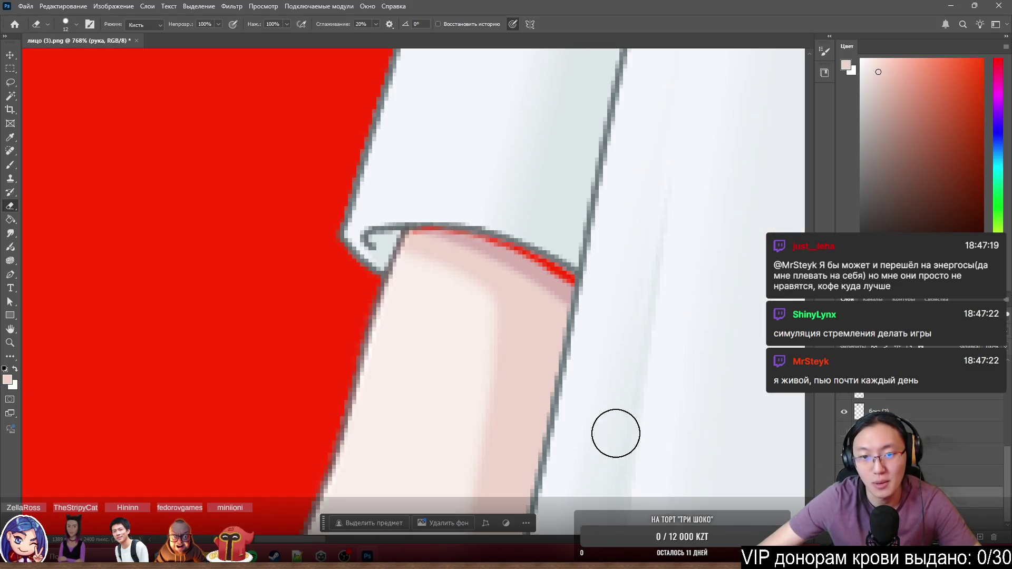
left_click_drag(485, 404, 506, 370)
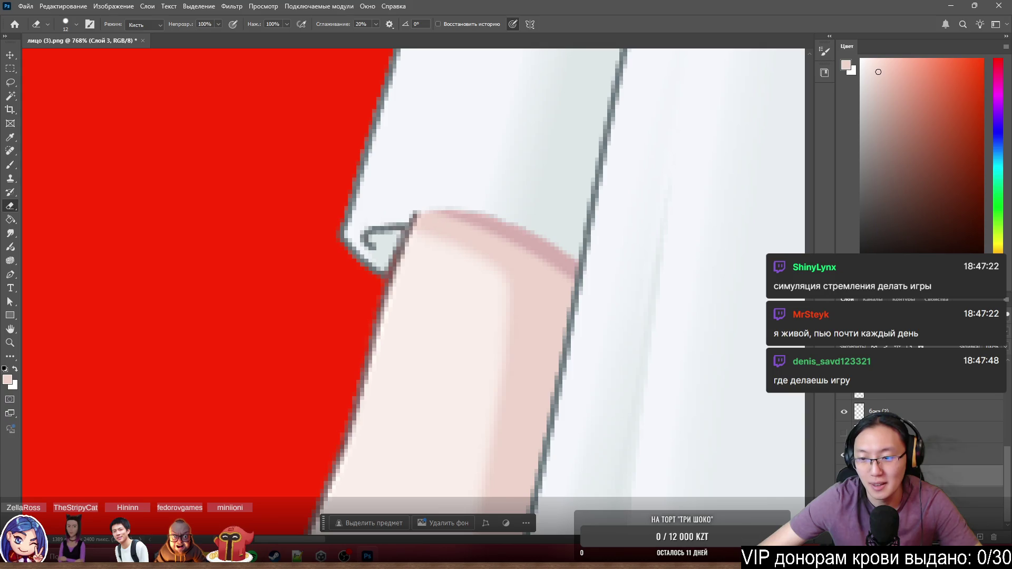
key("ctrl+z")
left_click_drag(491, 325, 467, 338)
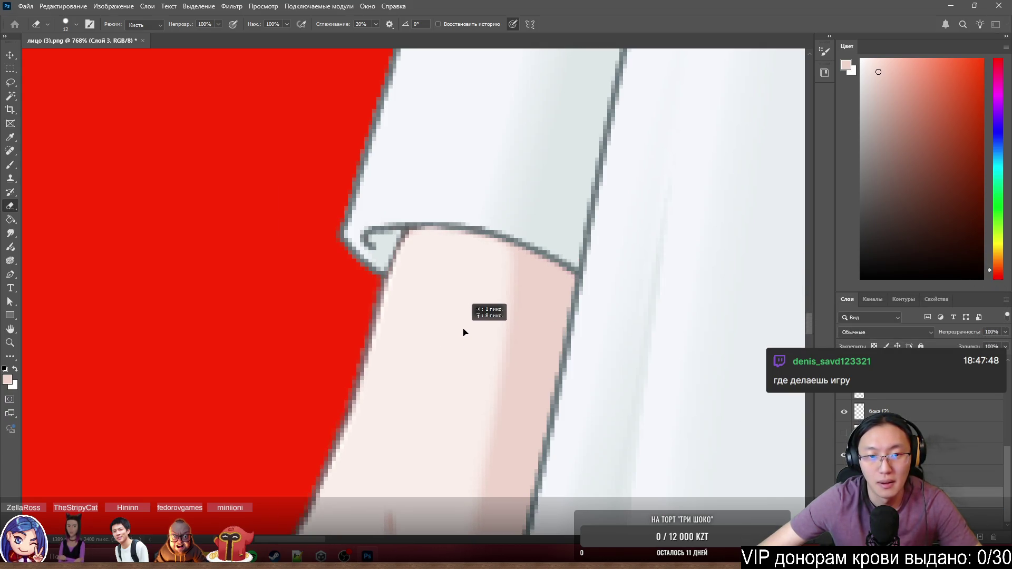
scroll(482, 261, "down", 5)
scroll(501, 187, "down", 5)
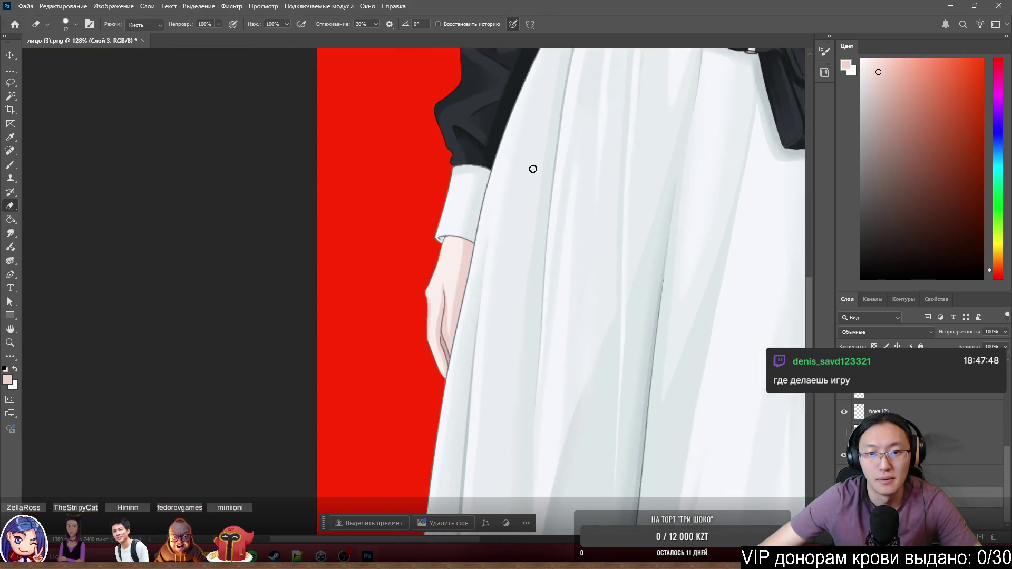
scroll(474, 238, "up", 6)
scroll(474, 255, "down", 5)
scroll(554, 238, "down", 3)
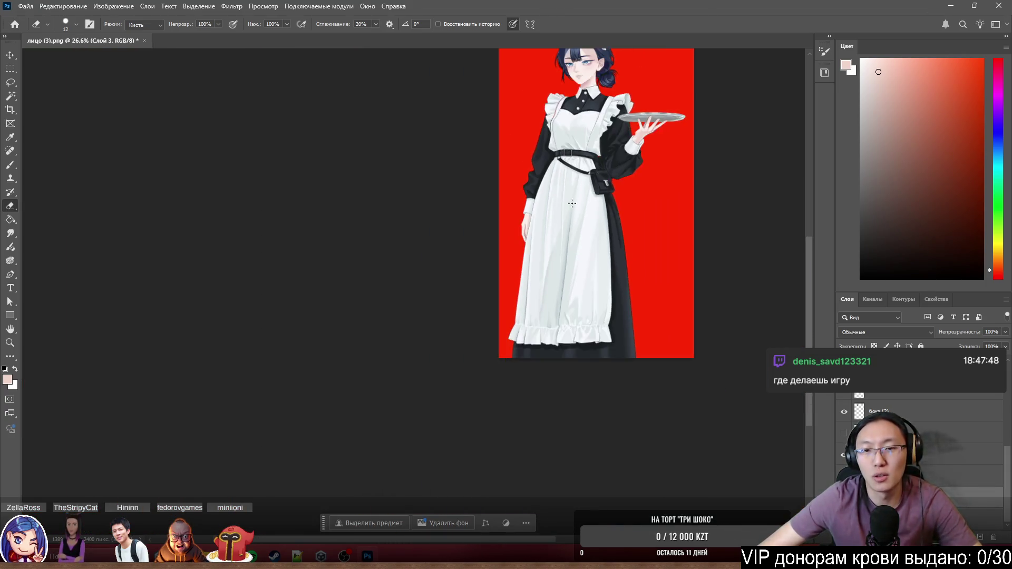
scroll(649, 126, "up", 2)
scroll(650, 158, "up", 2)
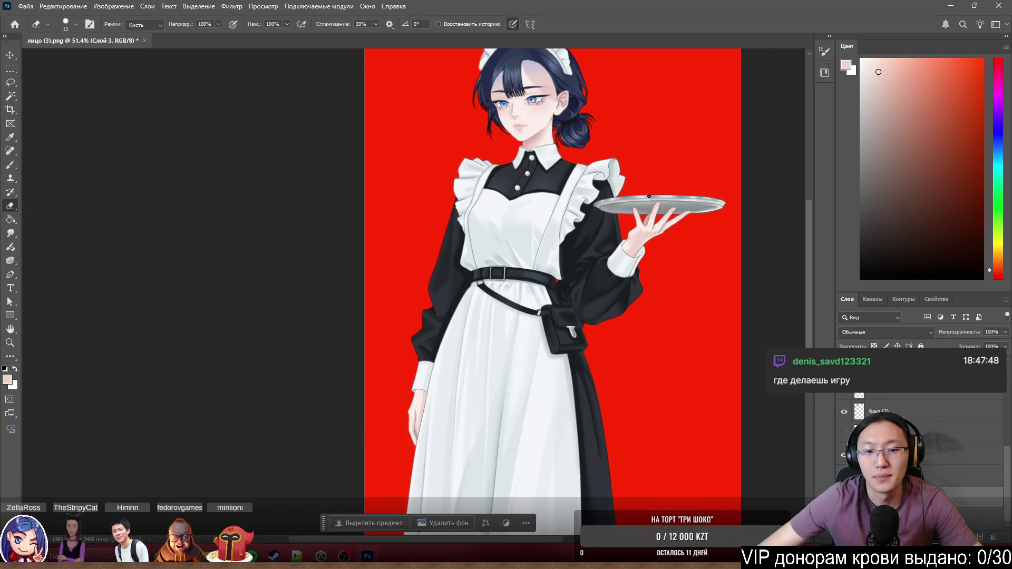
scroll(652, 196, "up", 1)
scroll(554, 316, "up", 3)
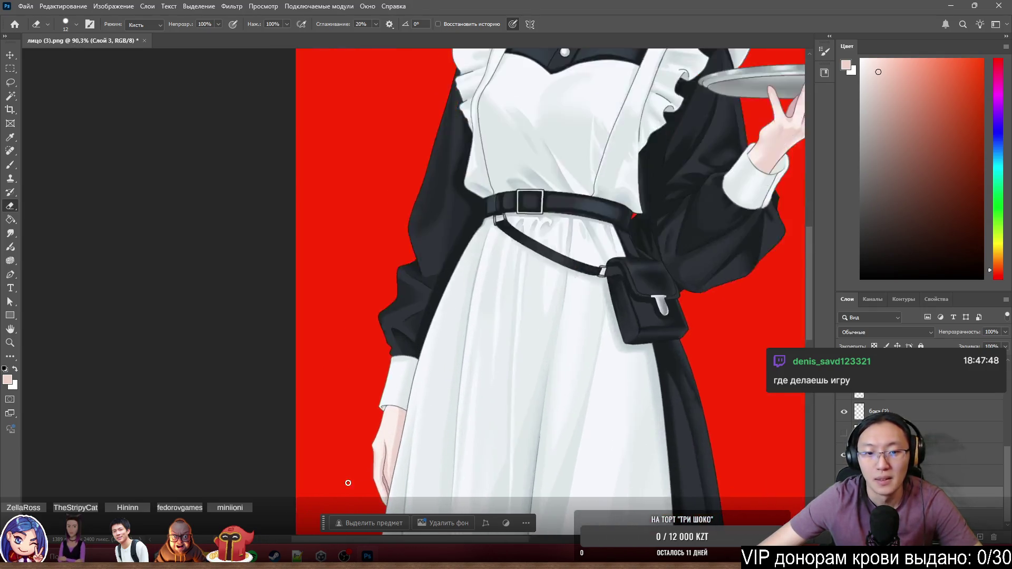
scroll(490, 380, "up", 2)
Free-transform the hand smaller to roughly 87% so it fits under the cuff, and commit.
key("ctrl+t")
left_click_drag(386, 375, 398, 399)
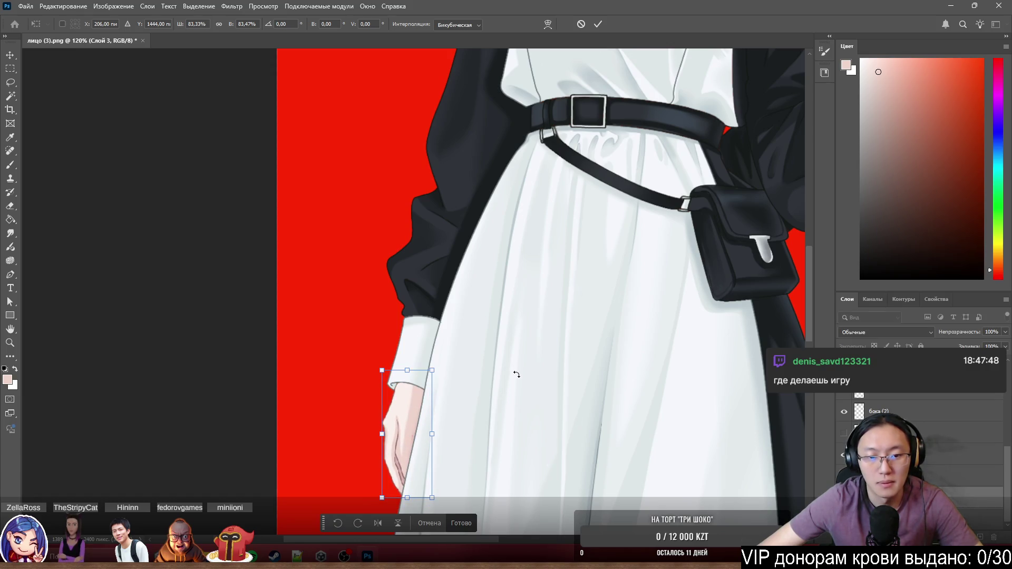
scroll(540, 308, "down", 5)
scroll(538, 309, "down", 2)
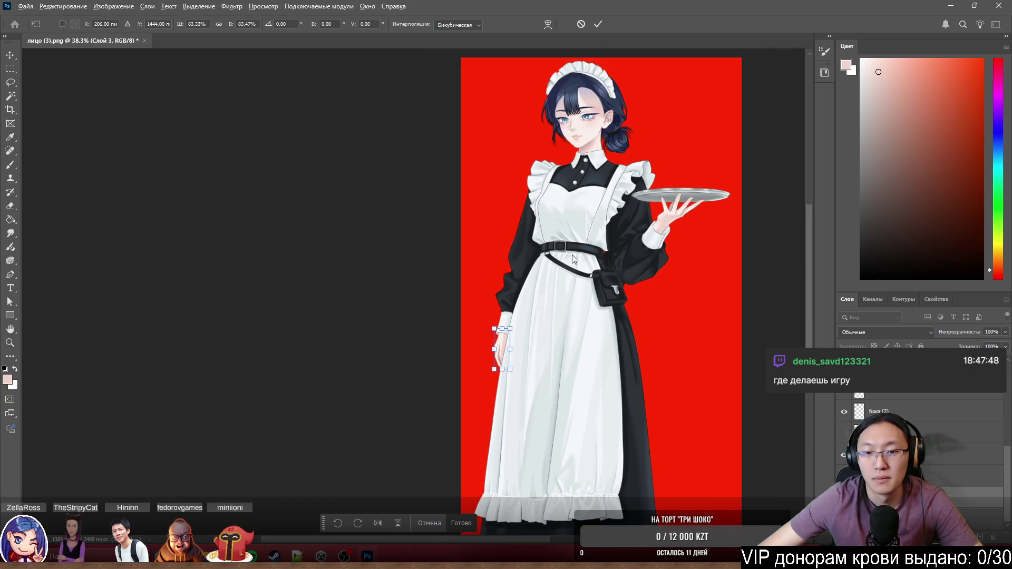
scroll(538, 328, "up", 6)
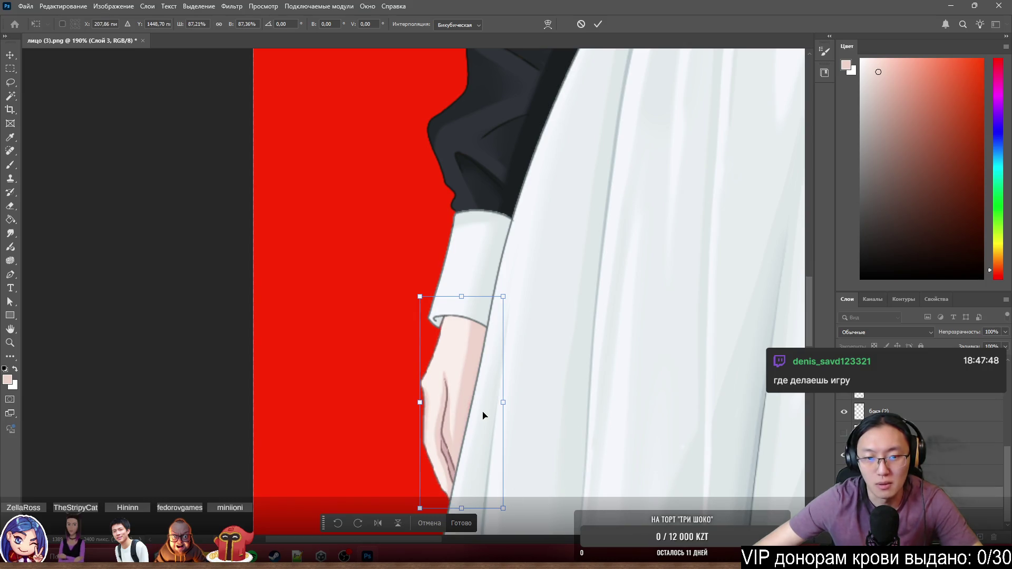
key("Return")
key("Return")
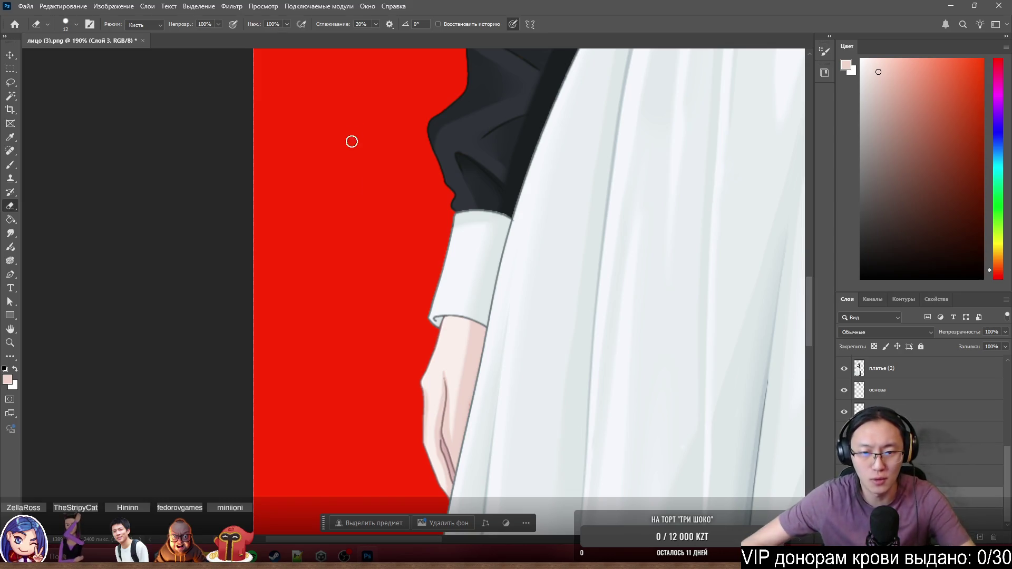
scroll(350, 139, "up", 5)
scroll(372, 352, "up", 3)
left_click_drag(473, 350, 480, 354)
scroll(480, 348, "down", 4)
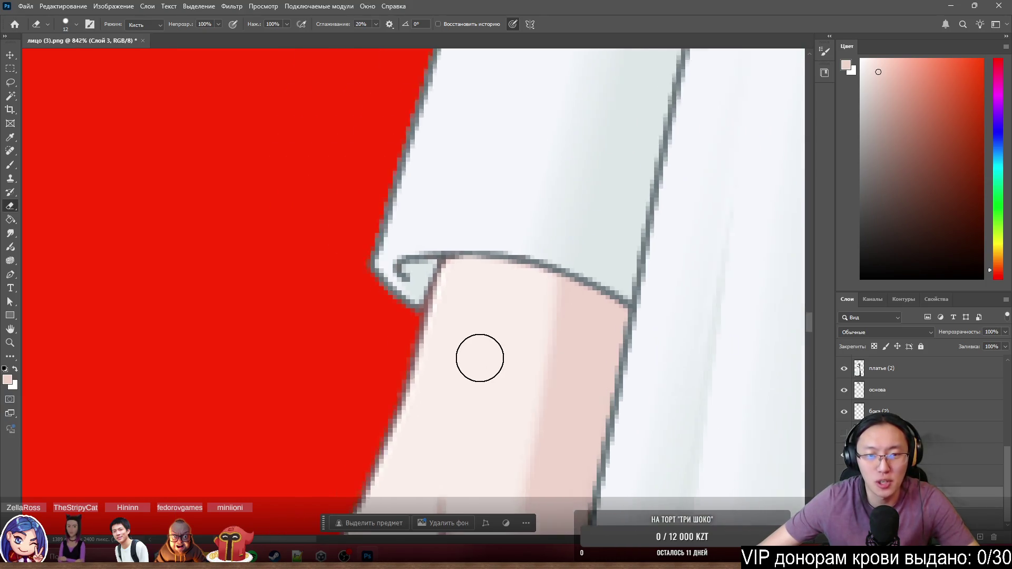
scroll(430, 301, "down", 1)
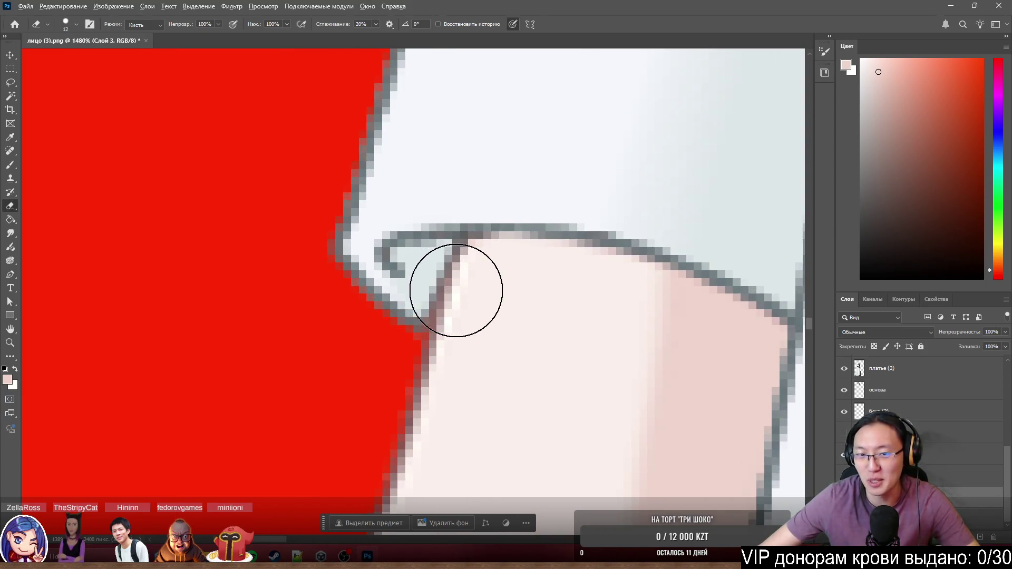
scroll(459, 285, "down", 2)
scroll(462, 288, "up", 1)
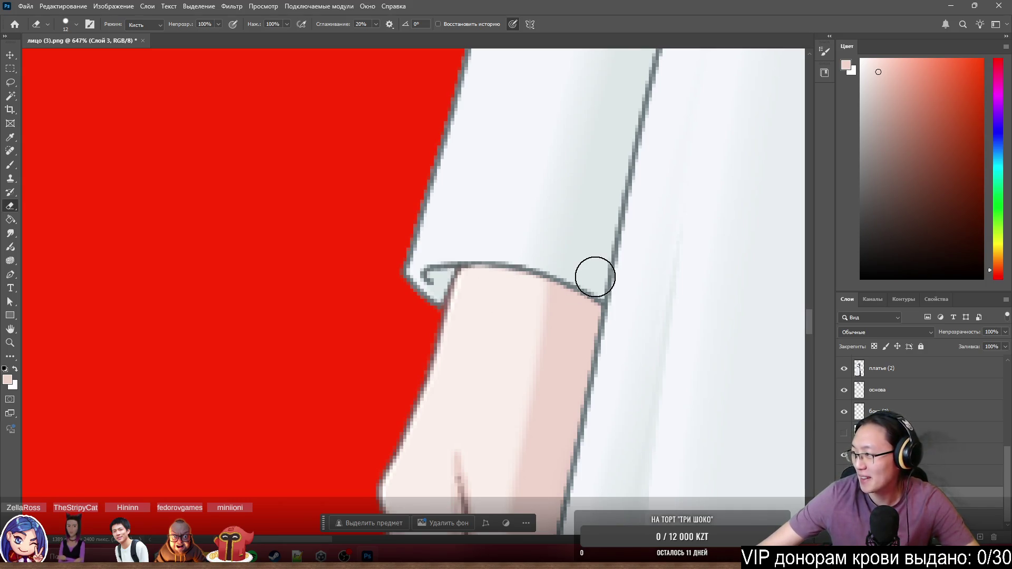
scroll(594, 277, "down", 2)
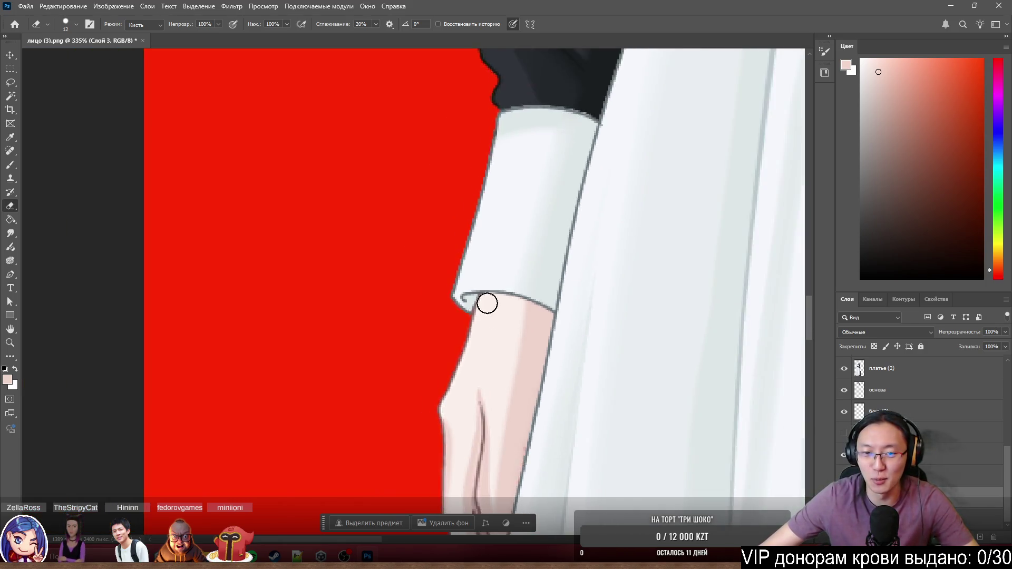
scroll(490, 300, "down", 3)
scroll(474, 332, "down", 2)
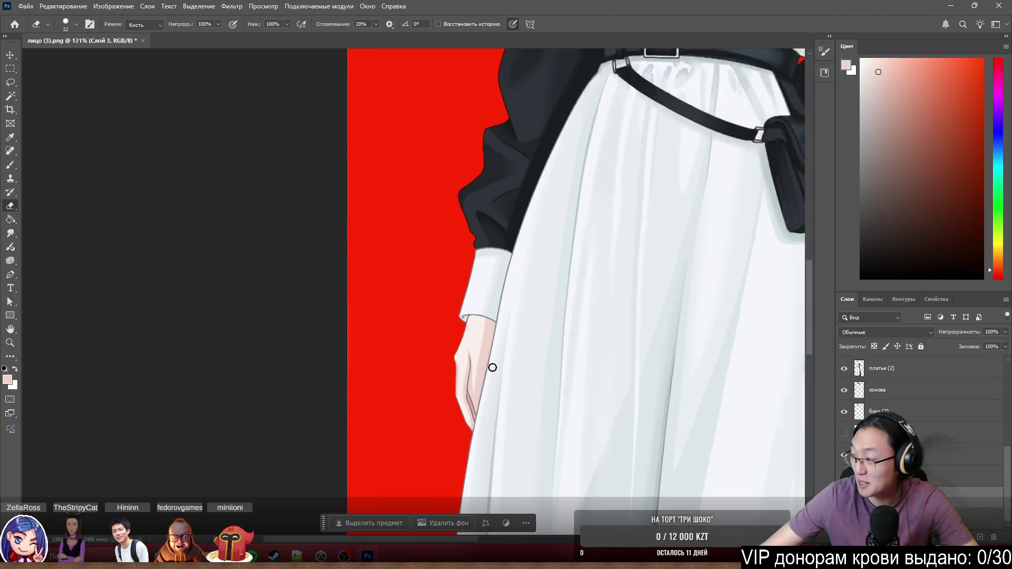
scroll(491, 367, "down", 2)
scroll(513, 341, "down", 1)
scroll(512, 341, "down", 1)
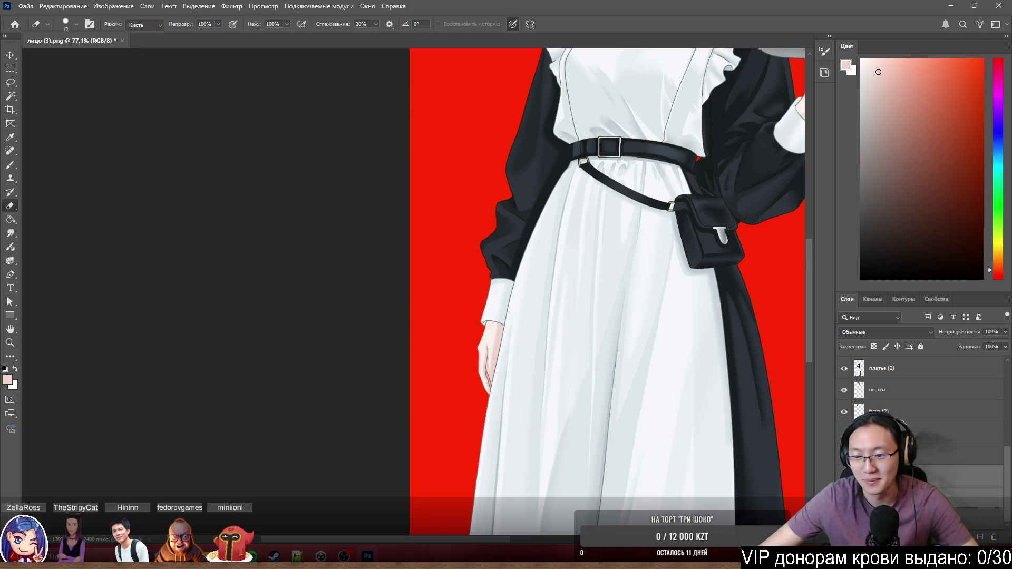
key("ctrl+z")
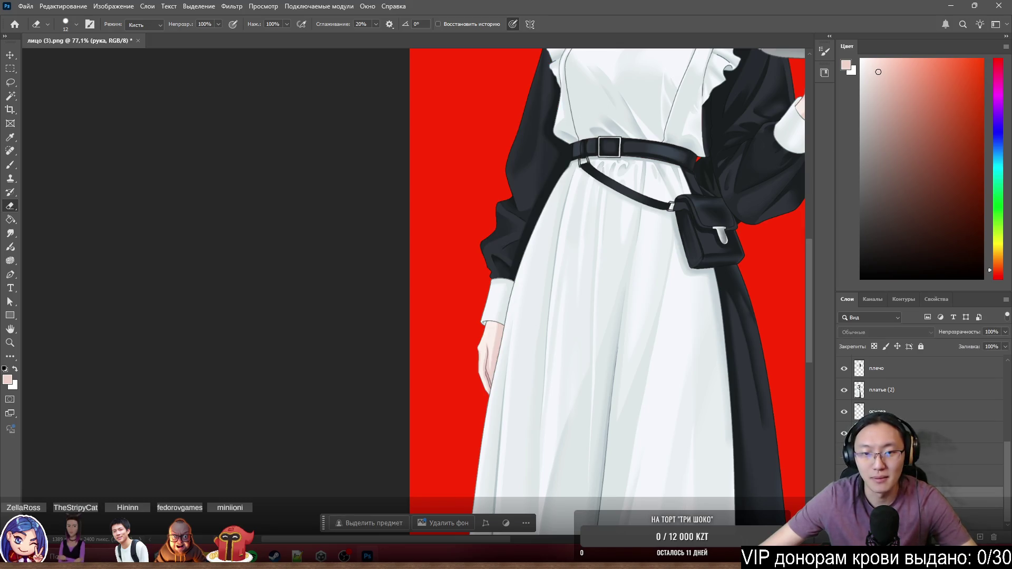
scroll(693, 259, "down", 3)
scroll(692, 259, "up", 1)
scroll(693, 258, "up", 1)
scroll(692, 258, "up", 1)
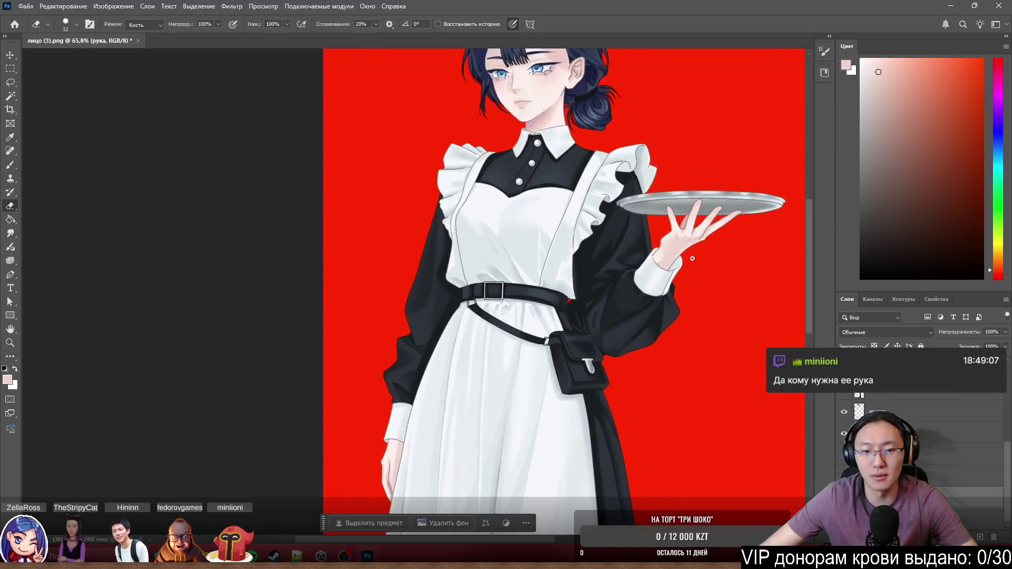
scroll(464, 310, "up", 1)
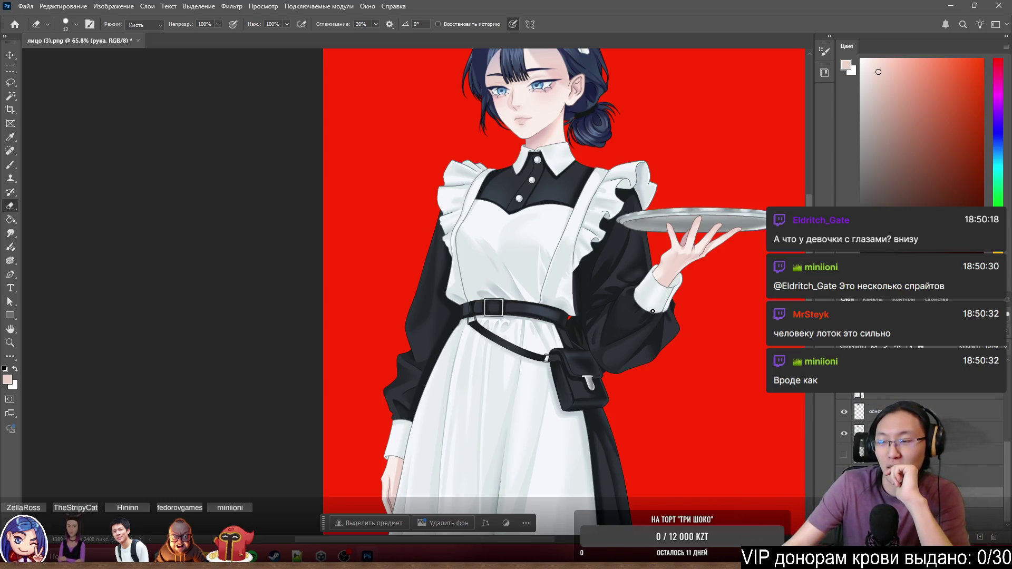
scroll(630, 218, "up", 4)
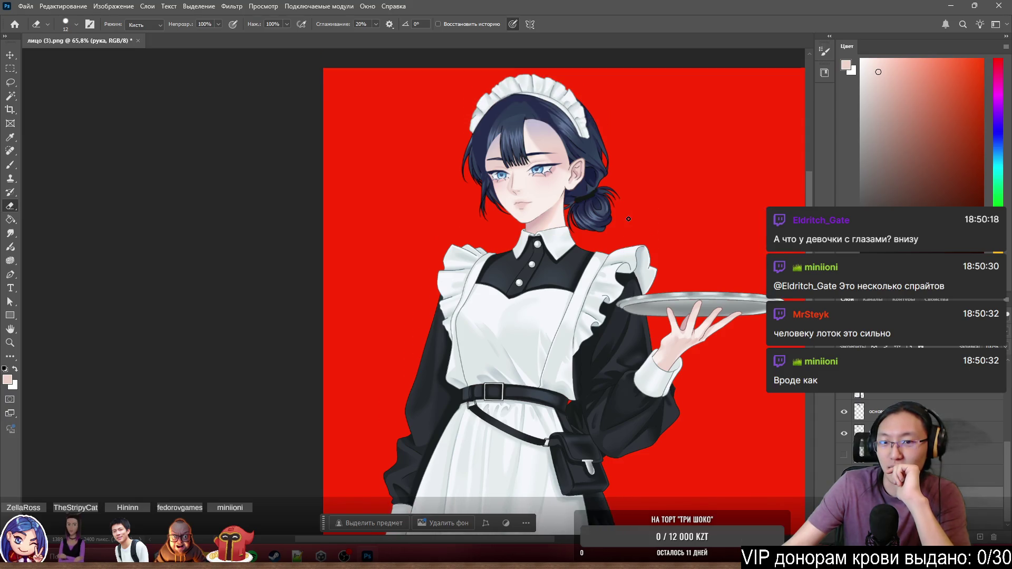
scroll(617, 213, "up", 3)
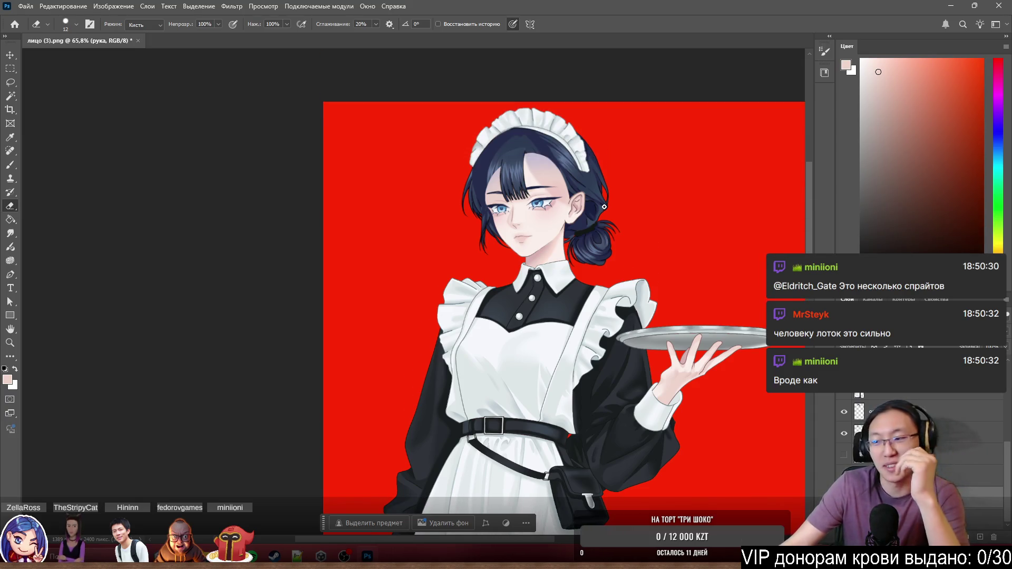
scroll(525, 156, "up", 3)
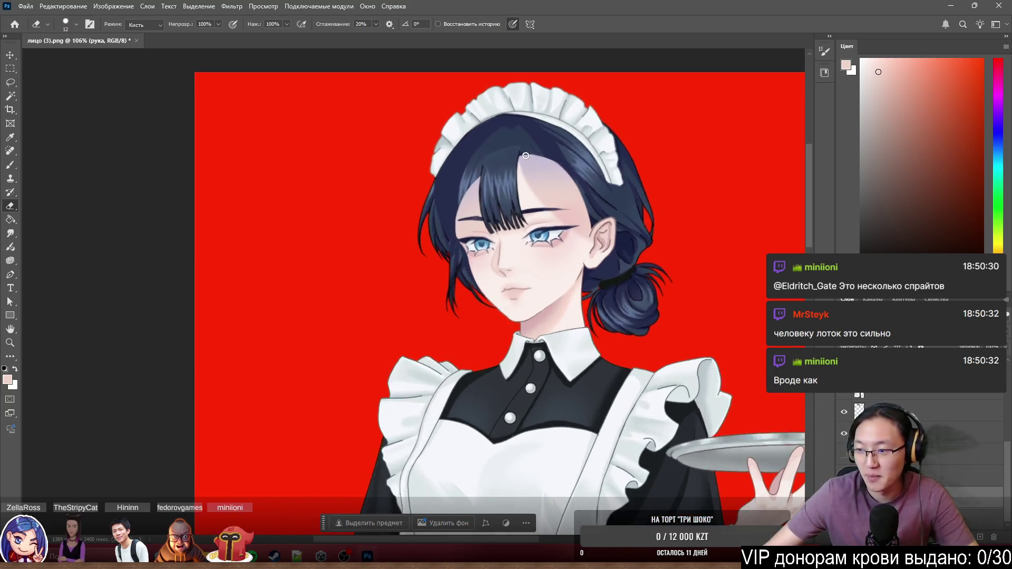
scroll(525, 156, "down", 4)
scroll(443, 221, "down", 2)
scroll(395, 258, "down", 2)
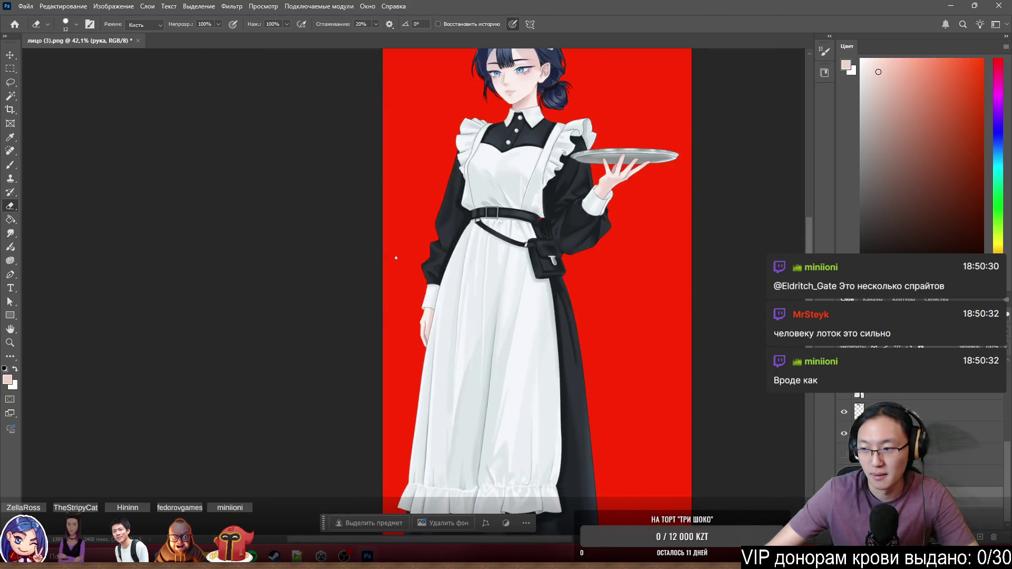
scroll(474, 237, "up", 3)
scroll(506, 253, "up", 3)
scroll(521, 261, "up", 3)
scroll(539, 274, "up", 3)
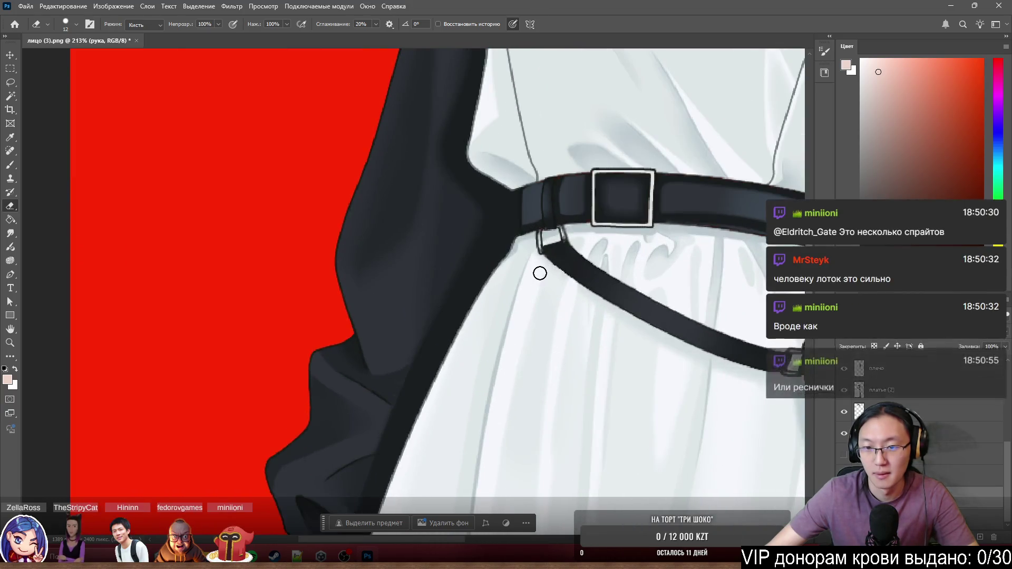
scroll(539, 273, "down", 4)
scroll(562, 159, "up", 2)
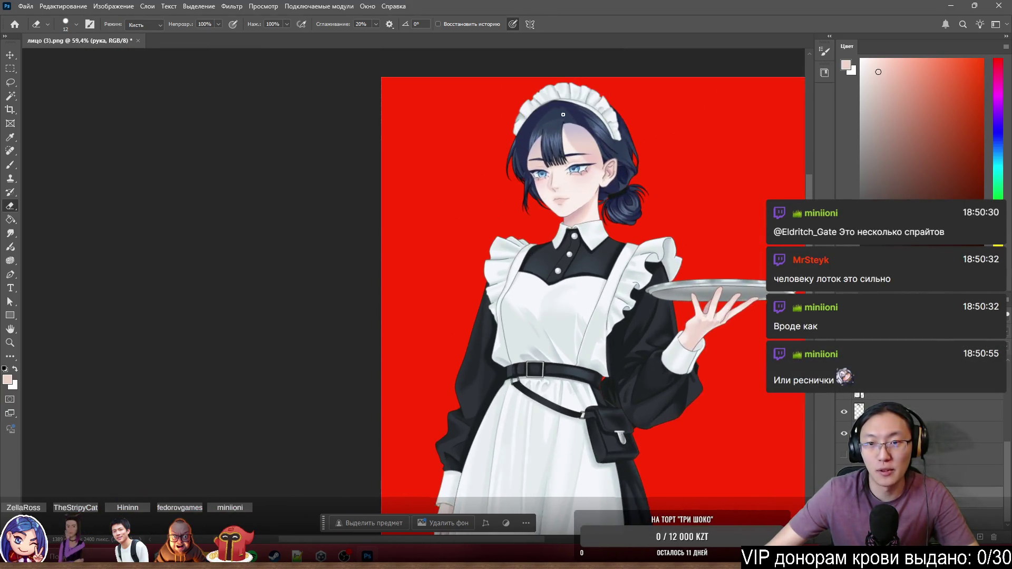
scroll(563, 115, "up", 3)
scroll(664, 211, "down", 3)
scroll(678, 283, "down", 2)
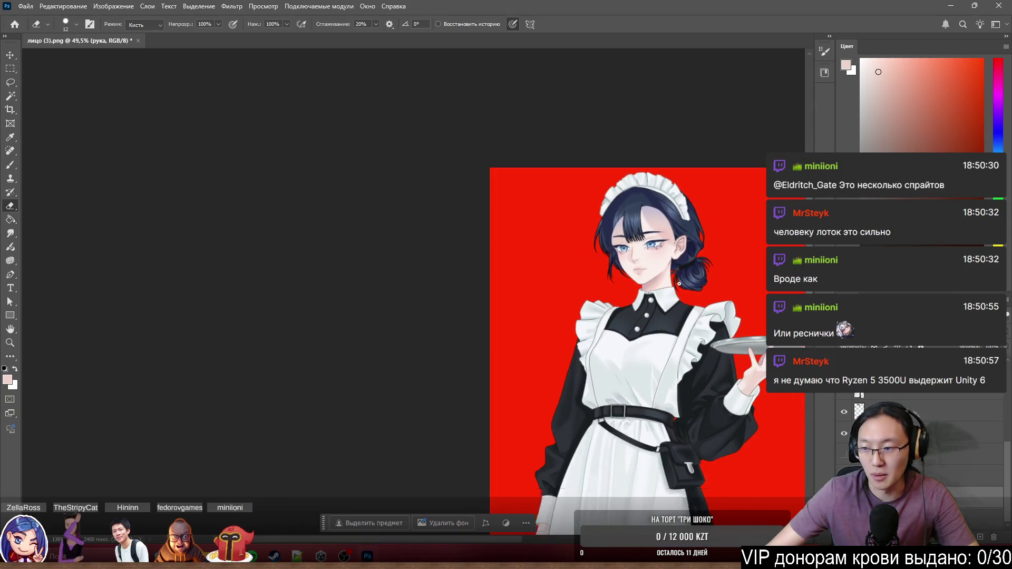
left_click_drag(678, 283, 670, 270)
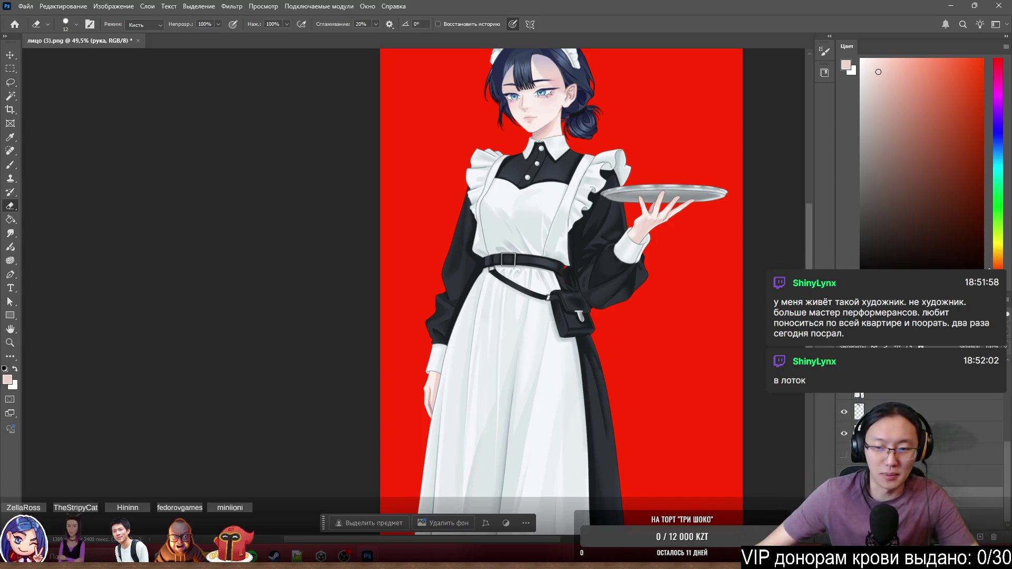
scroll(553, 120, "up", 3)
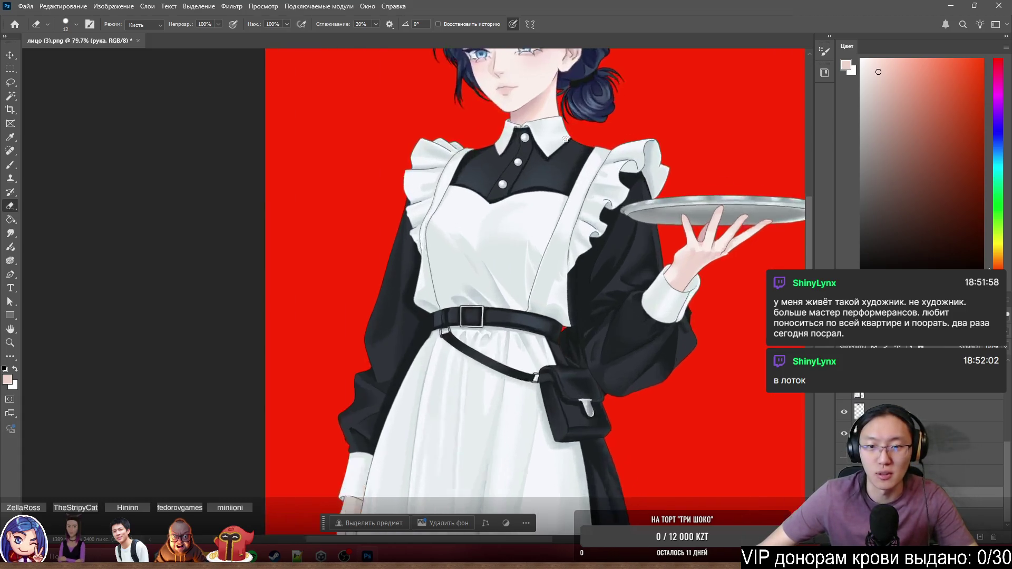
scroll(531, 159, "up", 3)
left_click_drag(532, 119, 532, 237)
scroll(531, 184, "up", 4)
scroll(532, 184, "up", 3)
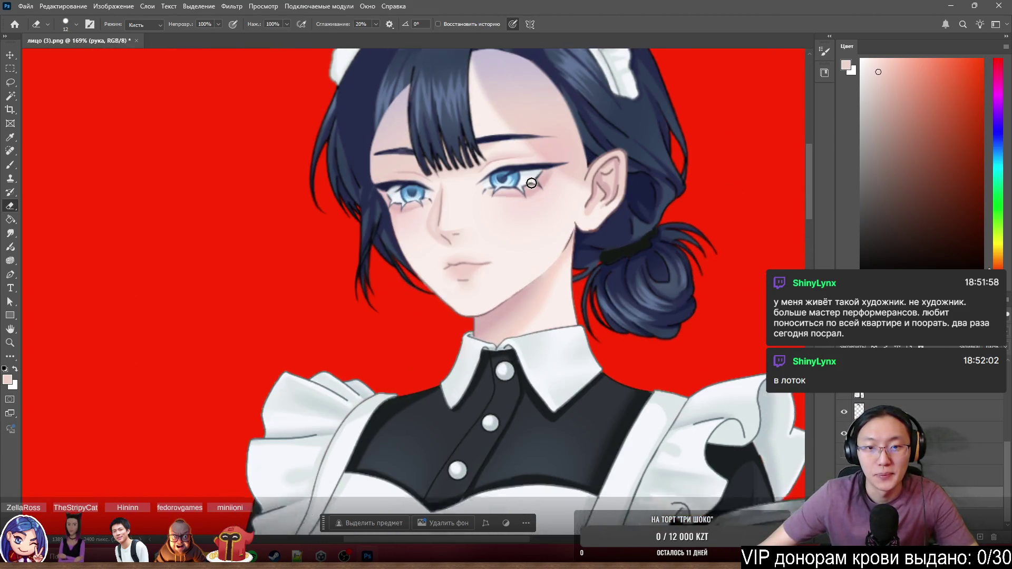
scroll(531, 184, "up", 4)
scroll(528, 183, "down", 4)
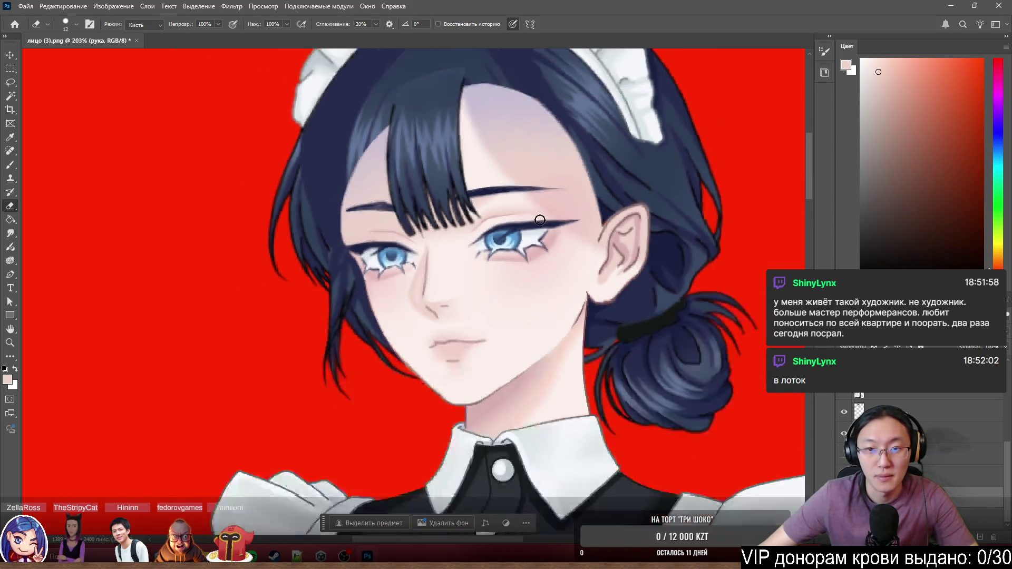
left_click_drag(491, 349, 491, 198)
scroll(496, 347, "up", 6)
scroll(494, 346, "down", 5)
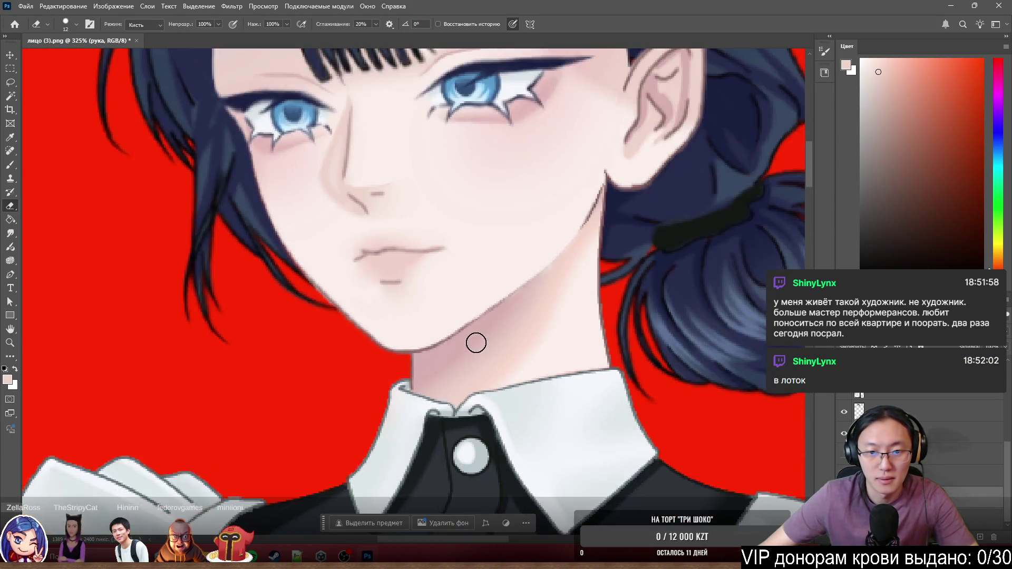
scroll(476, 343, "up", 2)
scroll(476, 342, "down", 2)
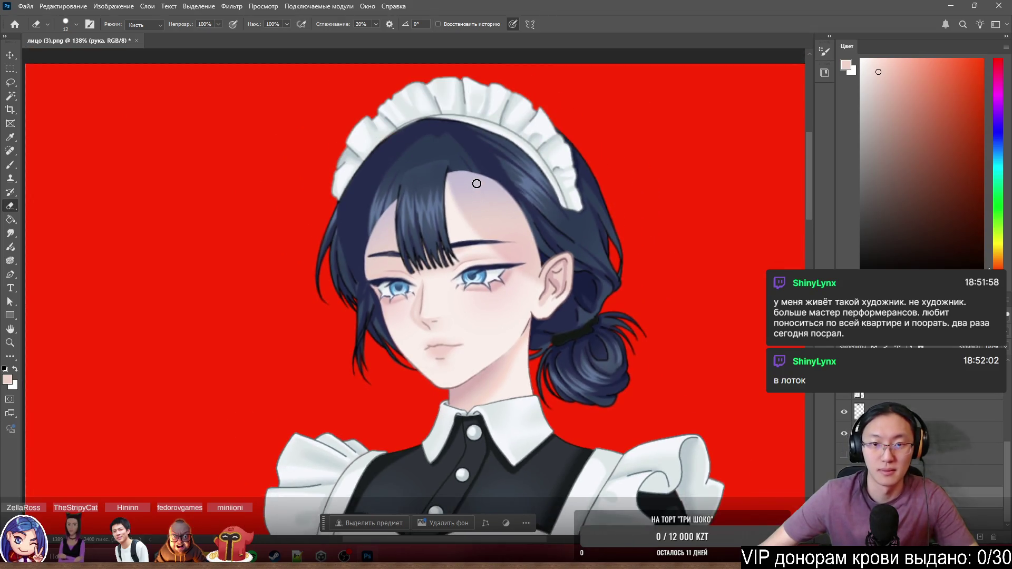
scroll(474, 184, "up", 3)
scroll(463, 233, "up", 3)
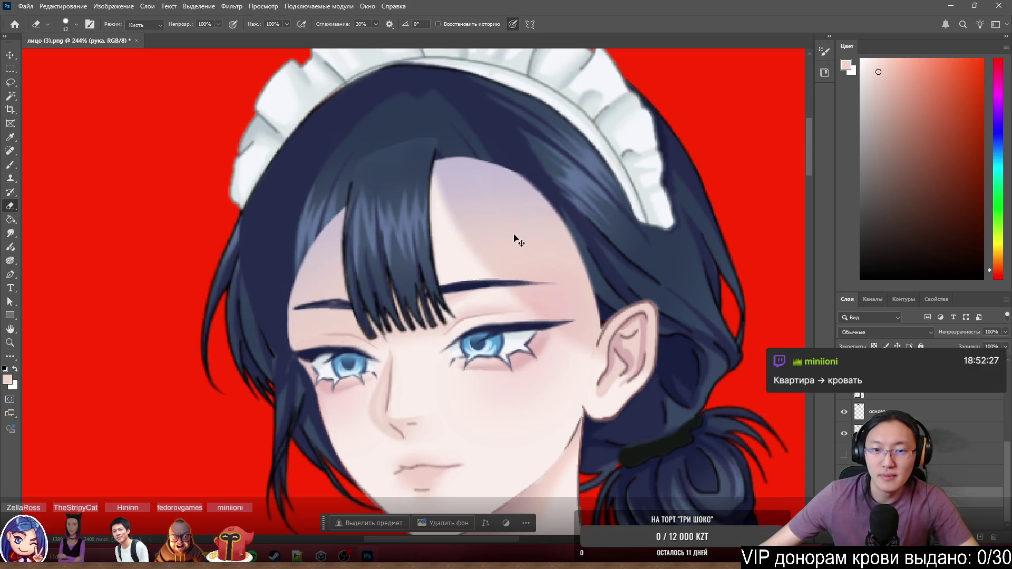
left_click_drag(485, 232, 560, 305)
key("ctrl+z")
scroll(562, 293, "down", 3)
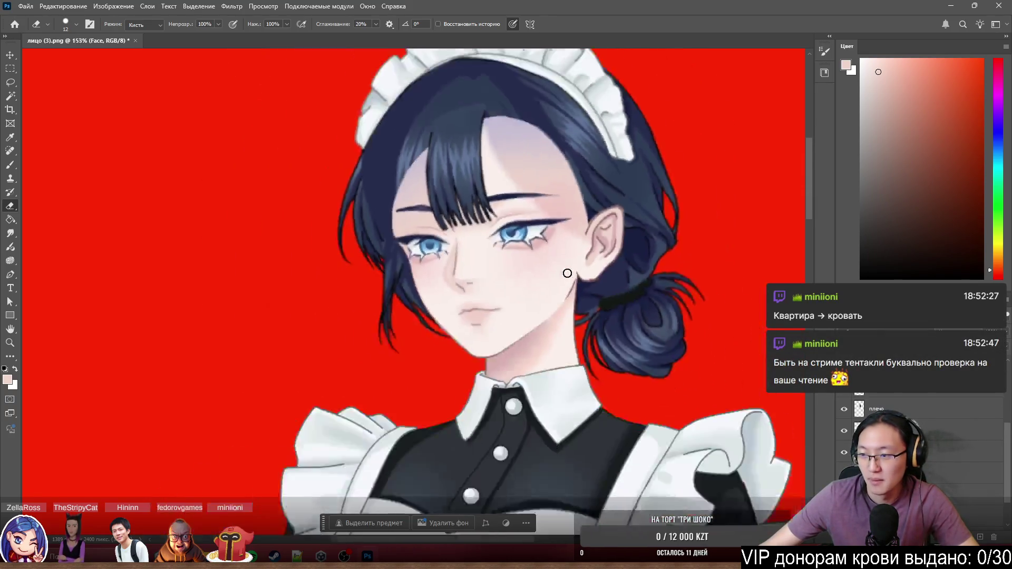
scroll(566, 272, "up", 3)
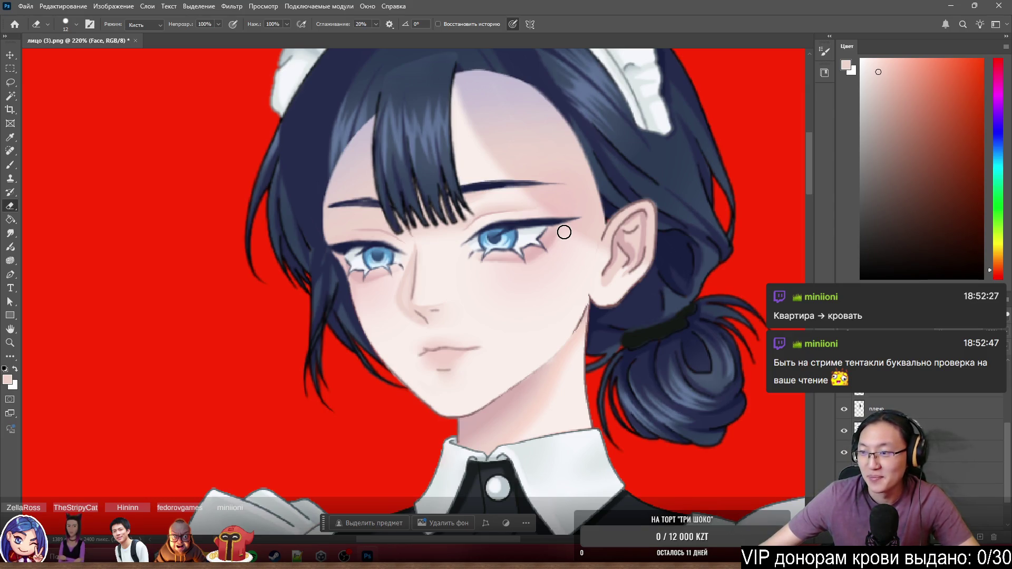
scroll(554, 238, "up", 3)
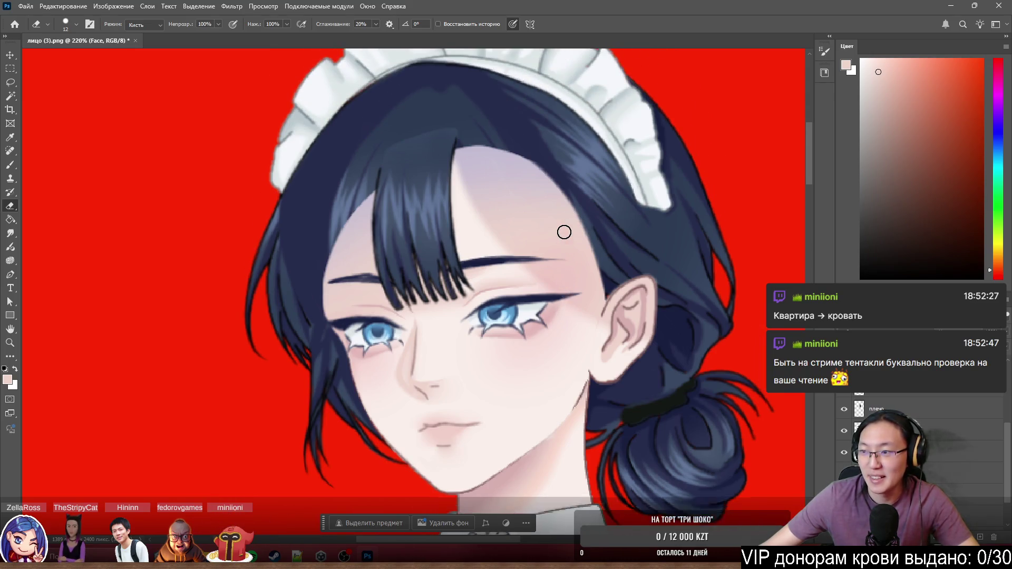
scroll(482, 219, "up", 2)
scroll(482, 219, "down", 4)
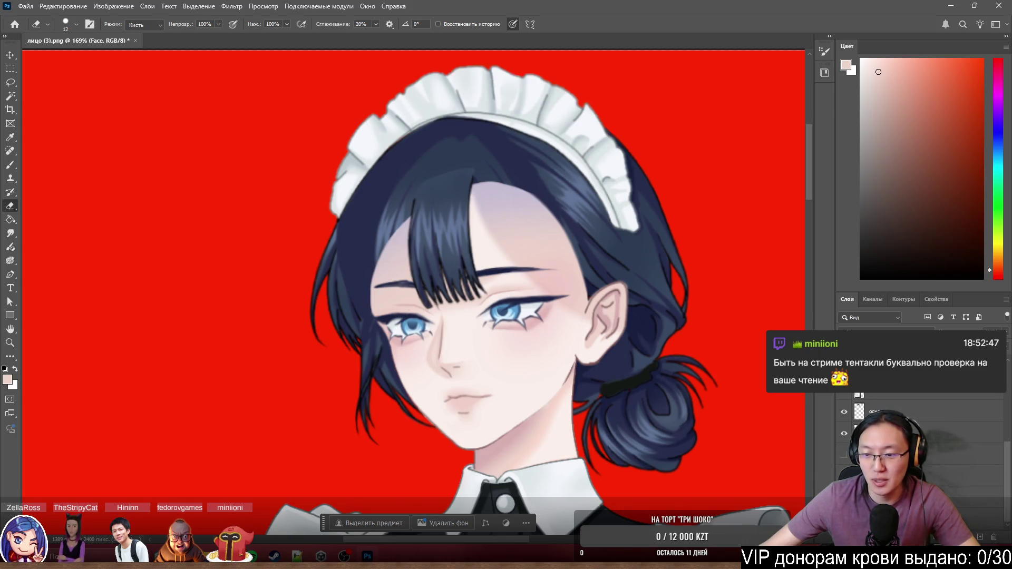
scroll(614, 412, "down", 4)
scroll(613, 412, "up", 6)
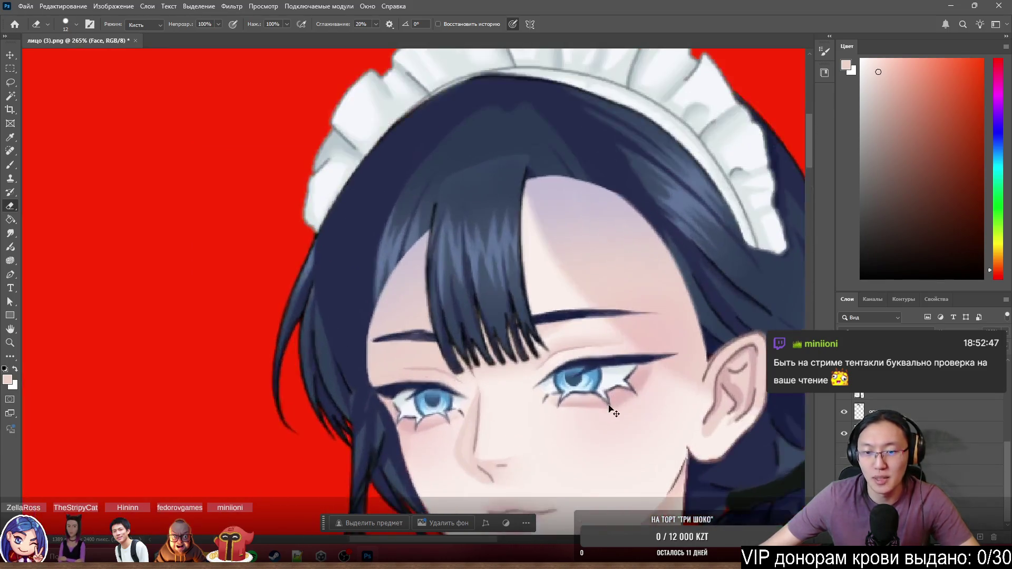
key("alt+bracketleft")
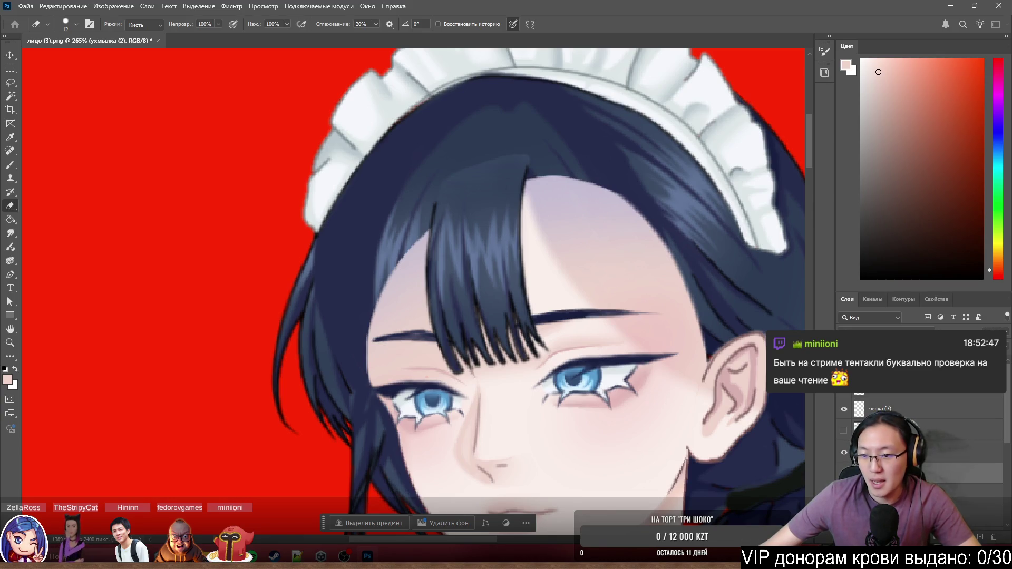
Make the челка (3) layer active and undo an accidental move of the face skin layer.
key("alt+bracketleft")
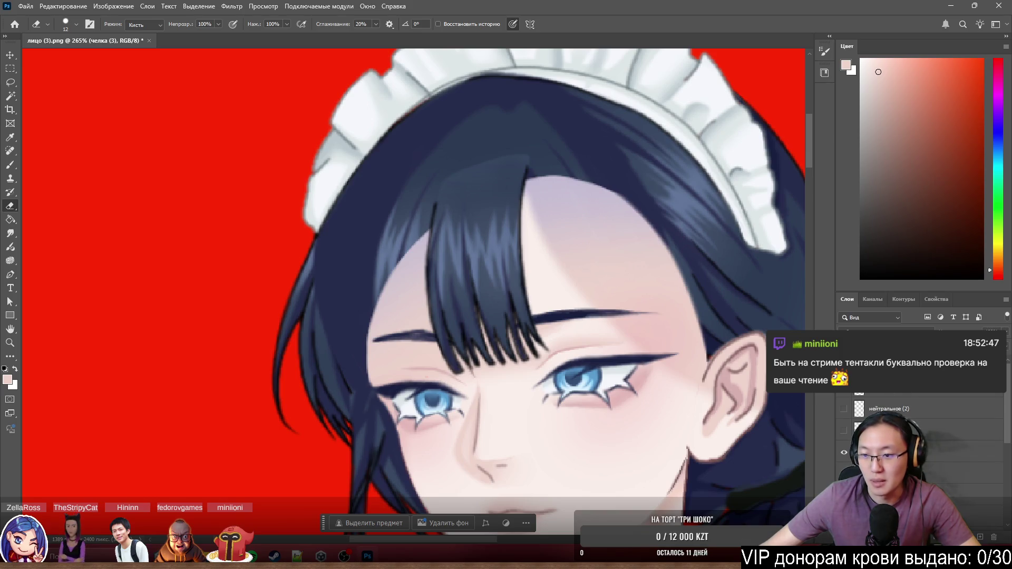
left_click_drag(648, 348, 761, 456)
key("ctrl+z")
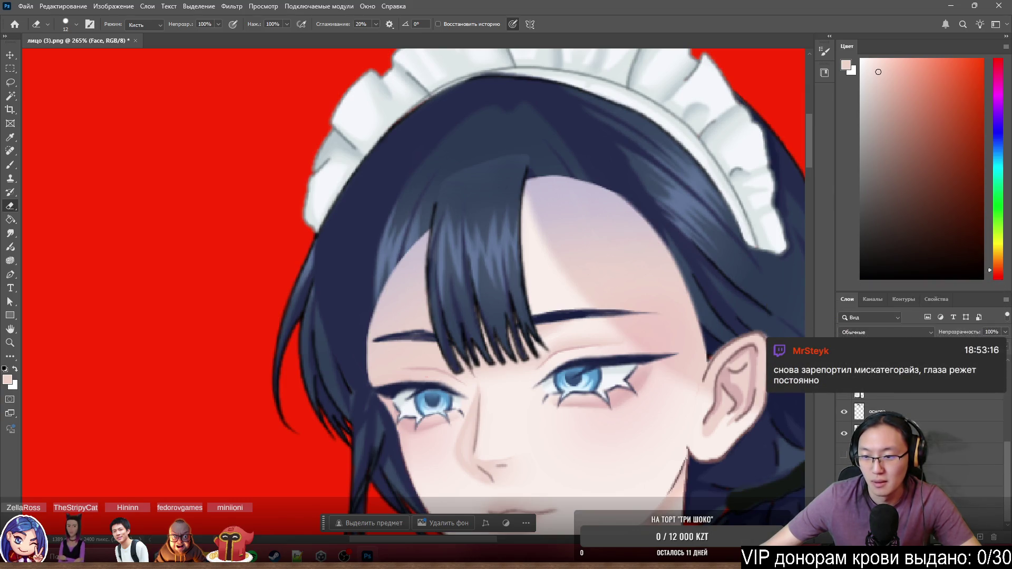
Select the улыбка expression layer, group the expressions with Ctrl+G, then attempt an erase on the hair edge.
left_click(968, 454)
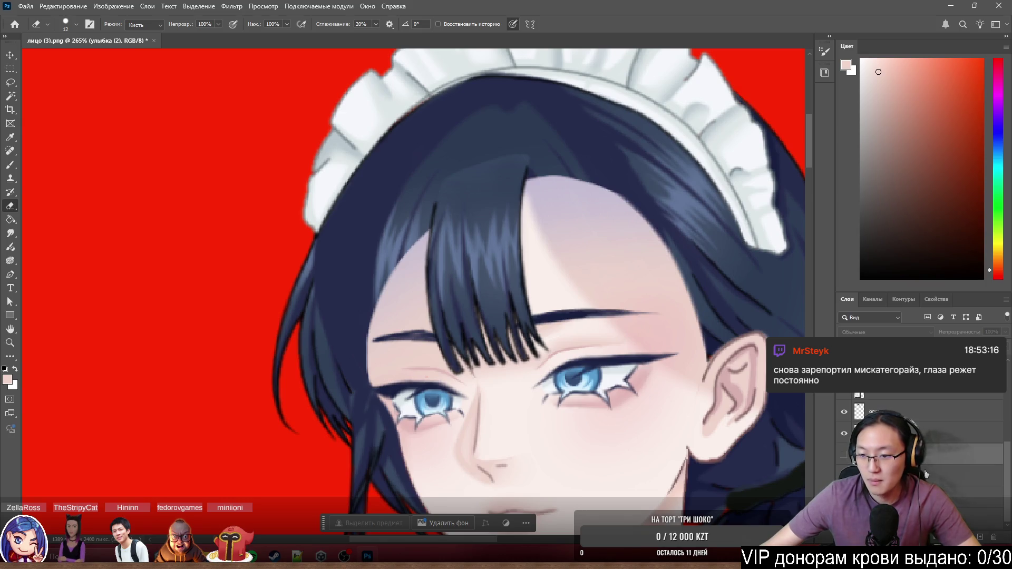
key("ctrl+g")
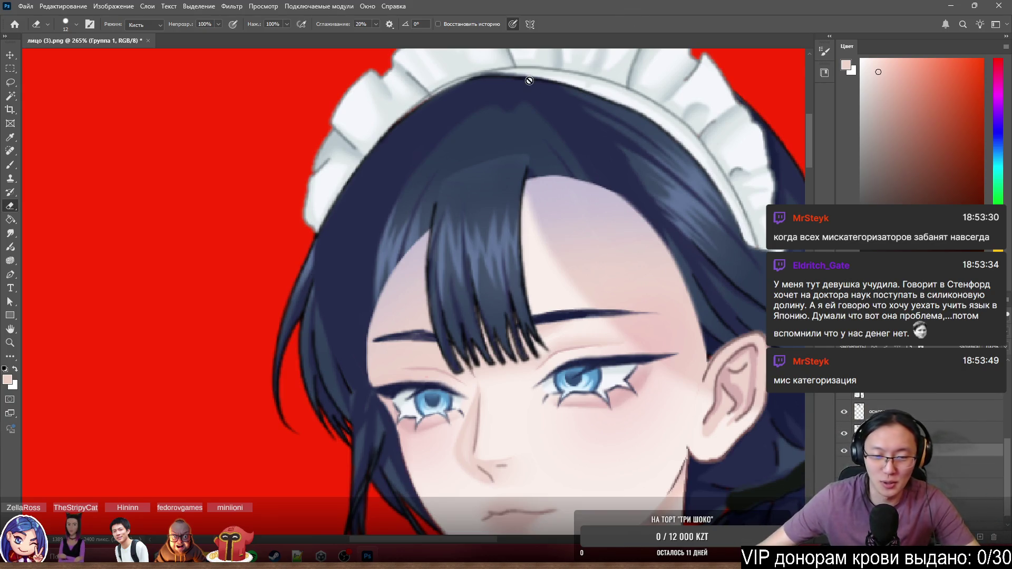
left_click(520, 184)
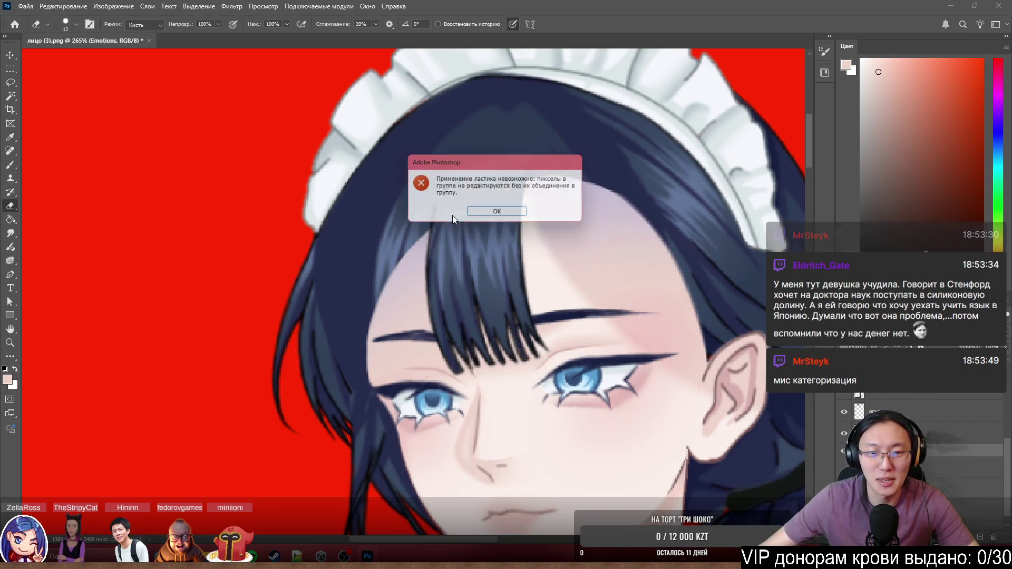
Dismiss the eraser error and step through the ухмылка (2) and строгая expression layers.
key("Return")
scroll(527, 225, "up", 3)
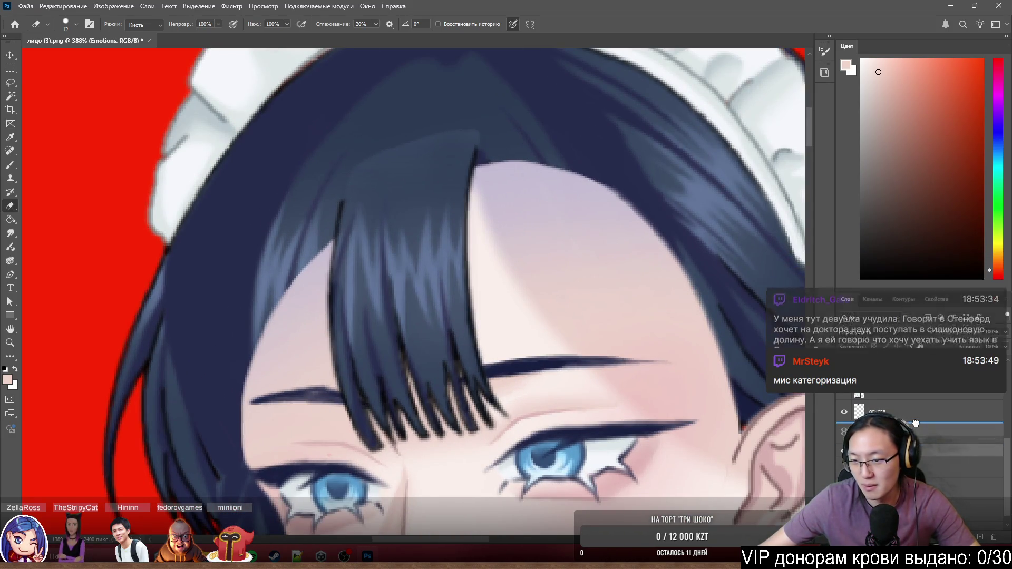
scroll(923, 452, "up", 3)
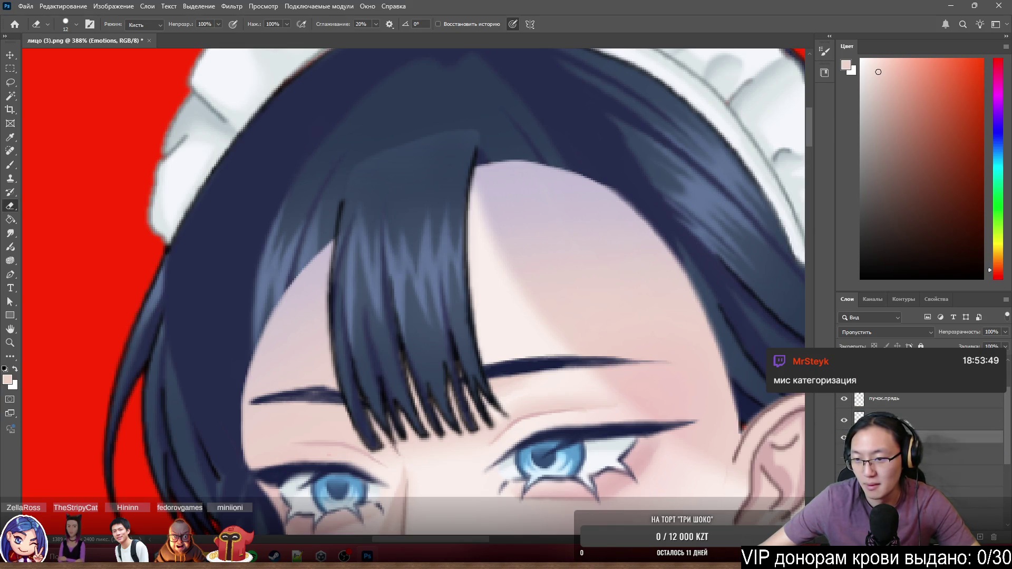
left_click(923, 452)
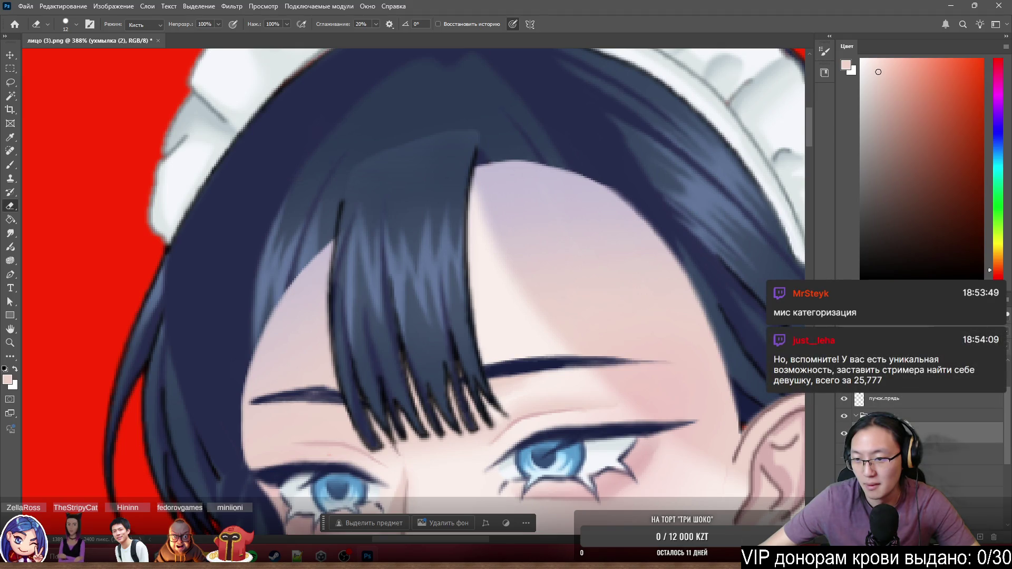
left_click(890, 411)
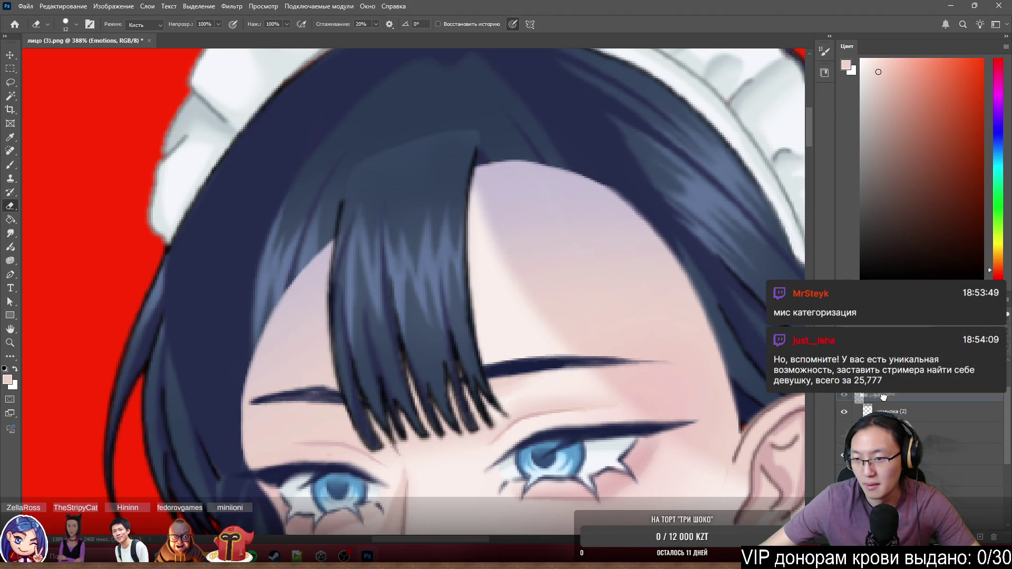
scroll(884, 401, "up", 2)
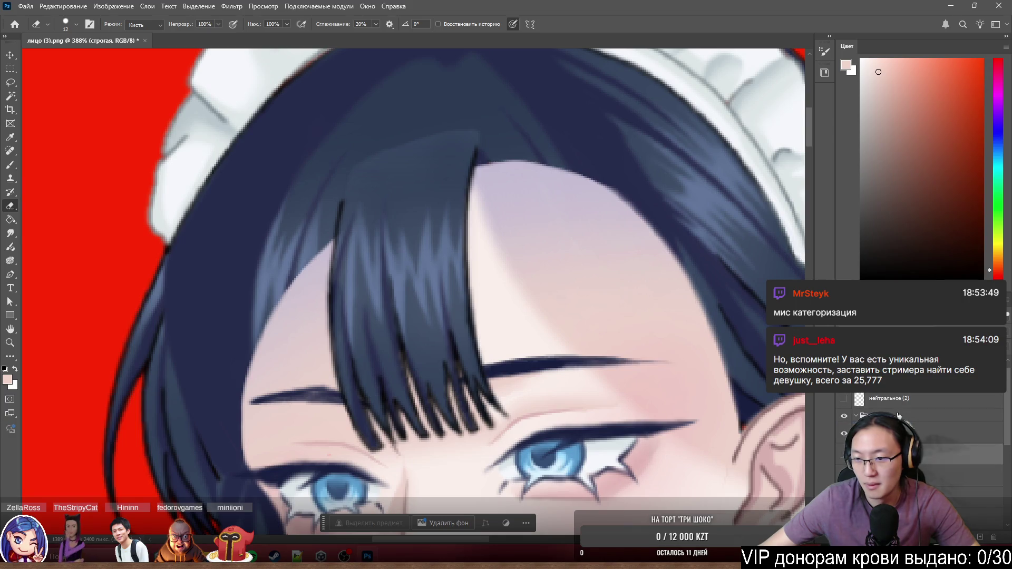
Make нейтральное (2) active and toggle its visibility off and on to identify it.
left_click(883, 398)
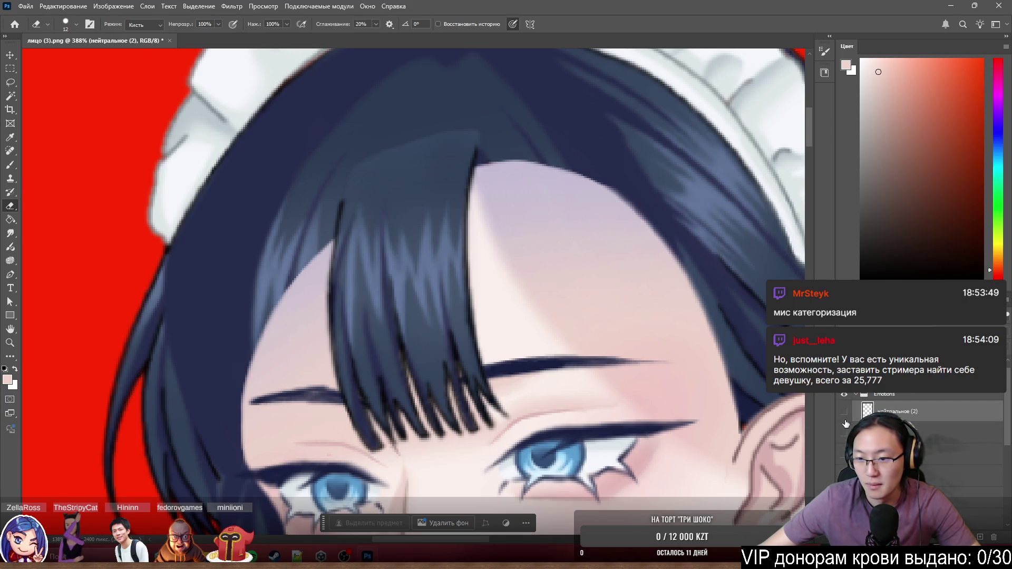
scroll(694, 351, "down", 3)
scroll(694, 350, "down", 3)
scroll(695, 351, "down", 2)
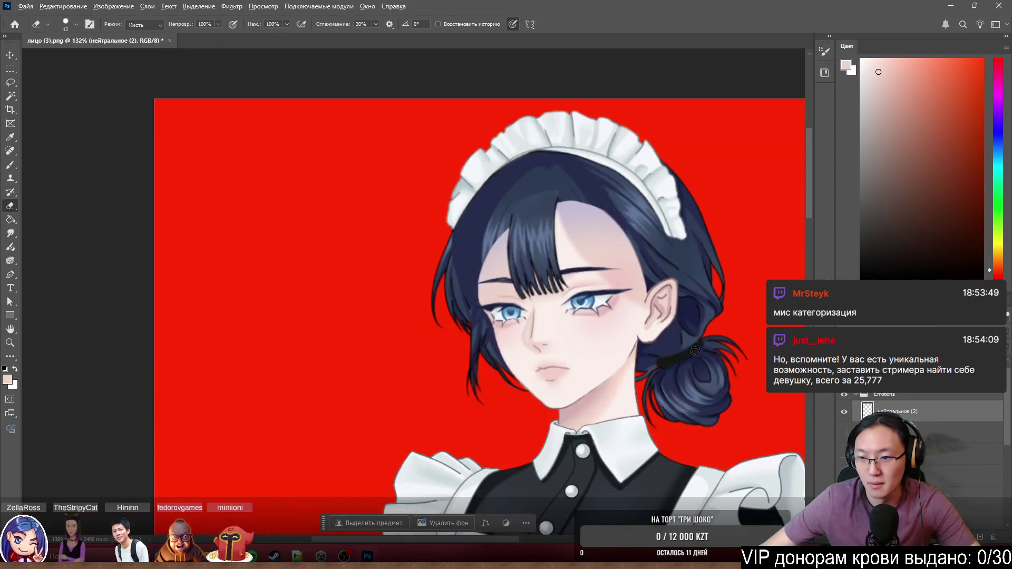
left_click(845, 412)
left_click(843, 413)
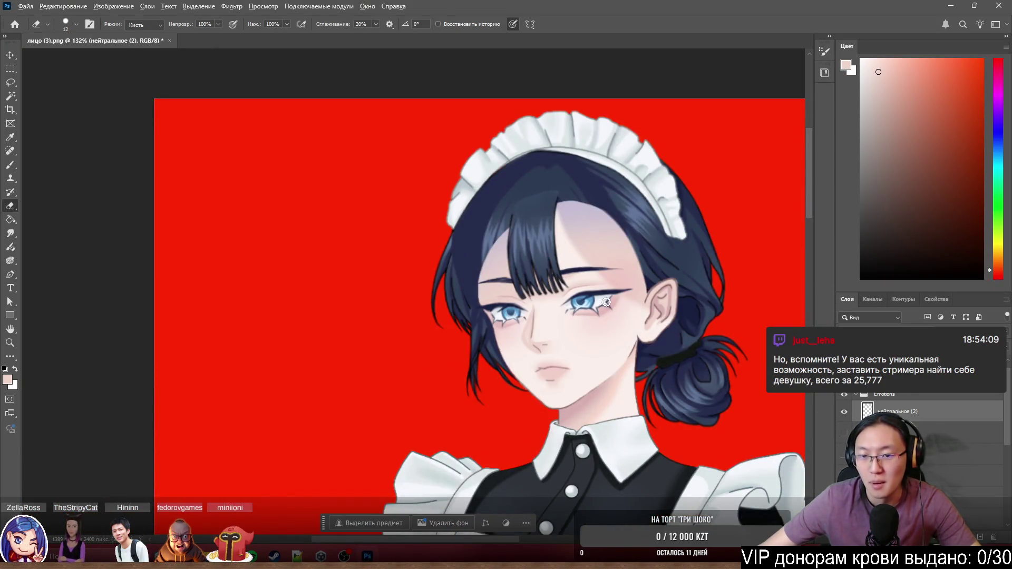
scroll(581, 308, "up", 5)
scroll(580, 307, "down", 3)
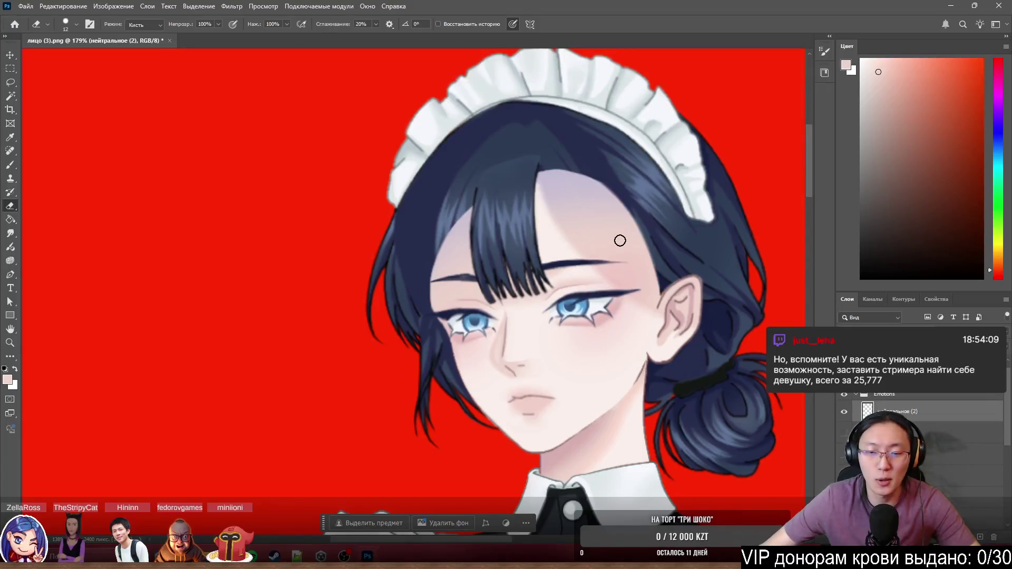
scroll(605, 259, "down", 5)
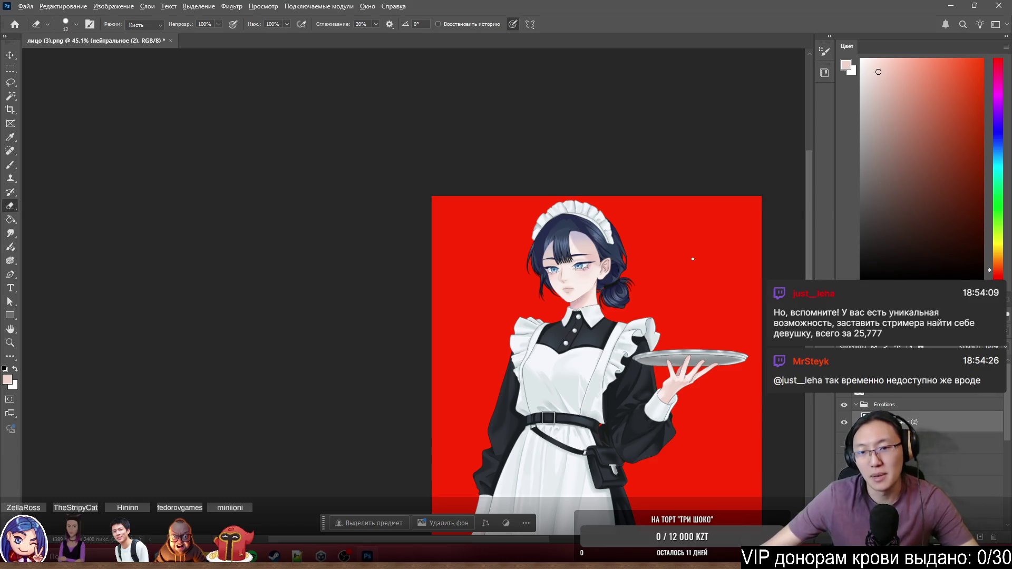
scroll(578, 262, "up", 5)
scroll(536, 271, "up", 5)
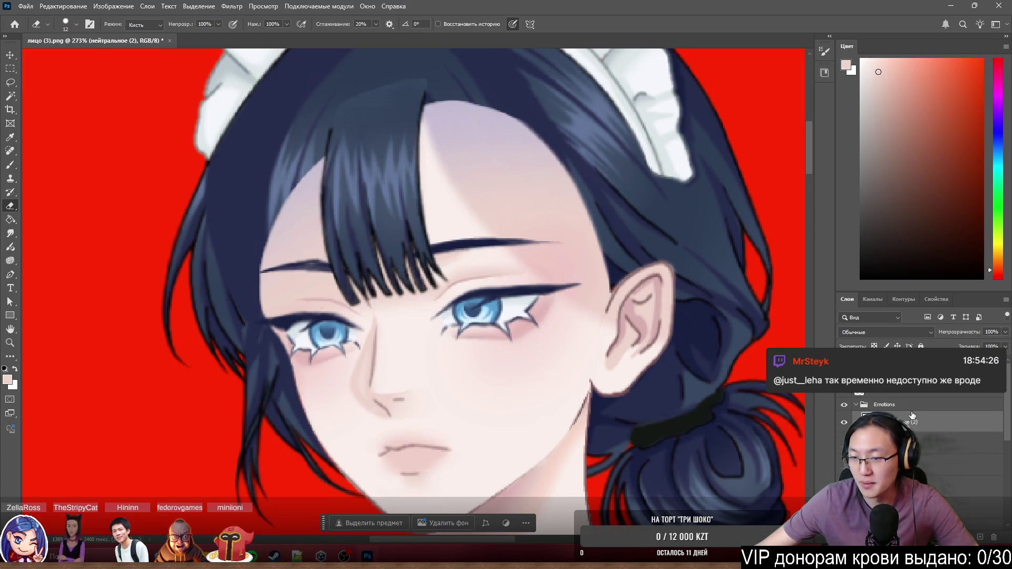
scroll(912, 416, "down", 1)
Move a layer higher in the stack and toggle the back hair bun's visibility to compare.
mouse_move(867, 395)
left_mouse_down()
mouse_move(900, 386)
mouse_move(900, 370)
left_mouse_up()
scroll(890, 411, "down", 2)
left_click(844, 419)
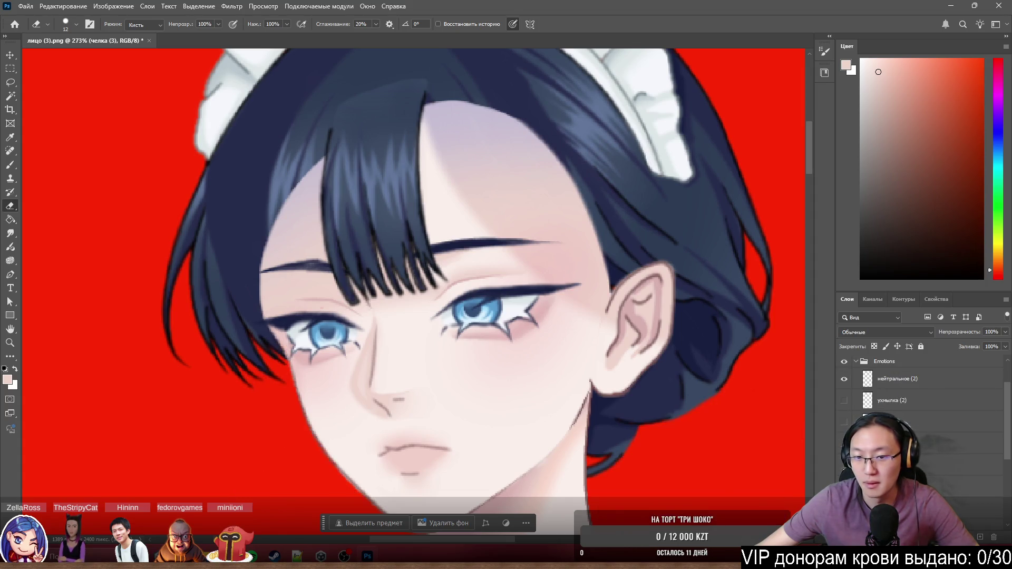
left_click(844, 419)
left_click(843, 419)
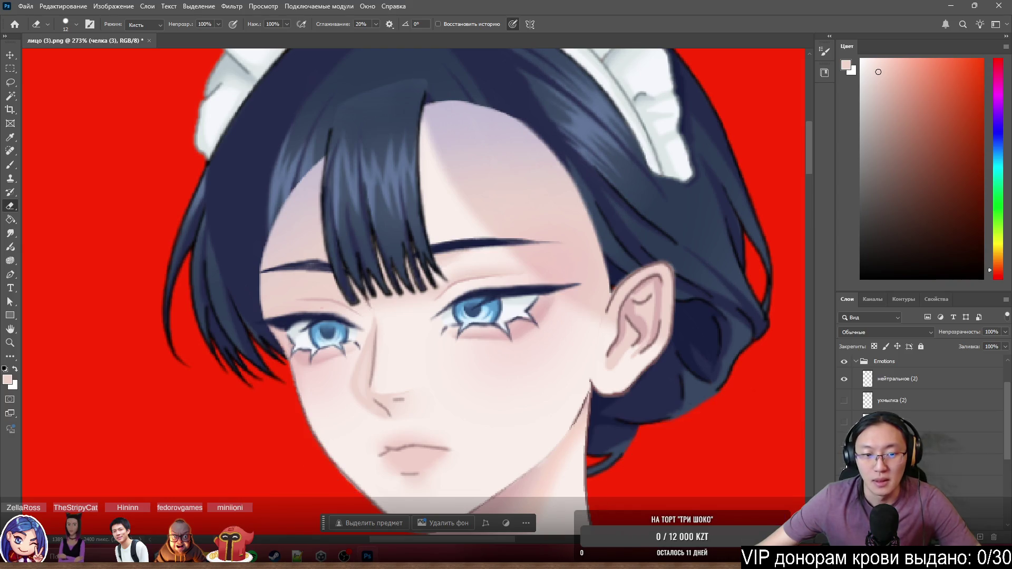
left_click_drag(704, 466, 704, 407)
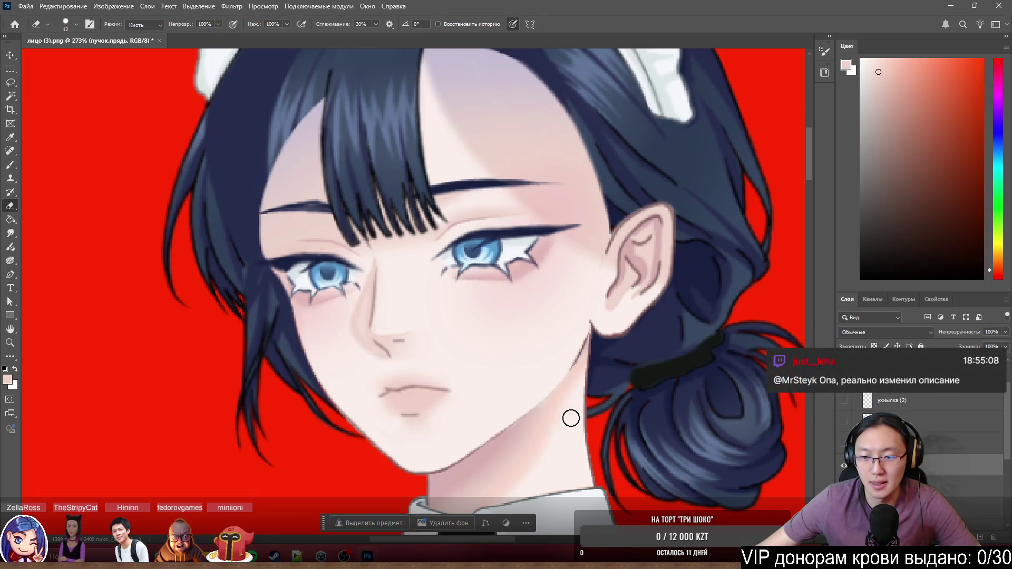
scroll(570, 417, "down", 4)
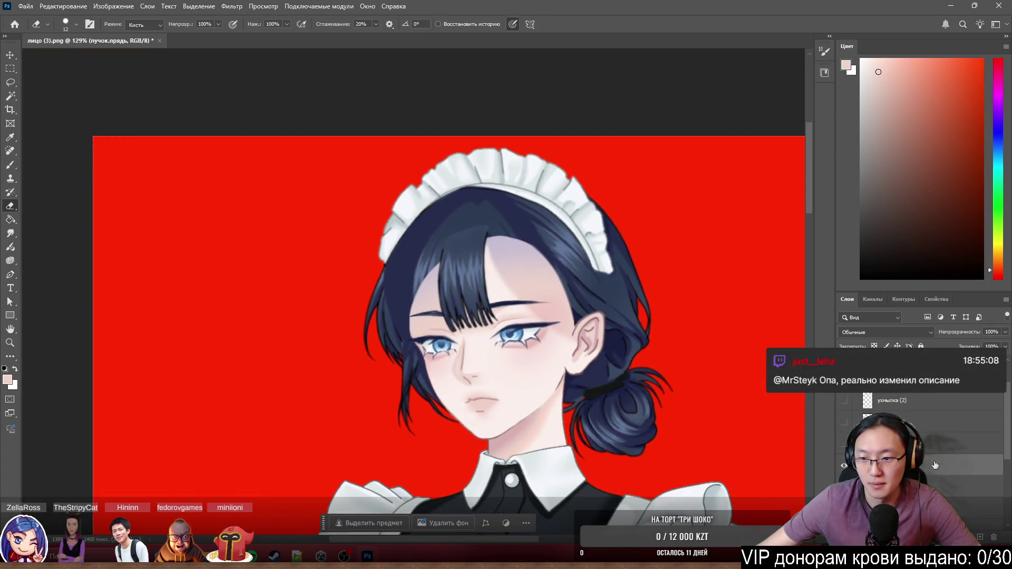
scroll(925, 468, "down", 1)
scroll(924, 419, "down", 2)
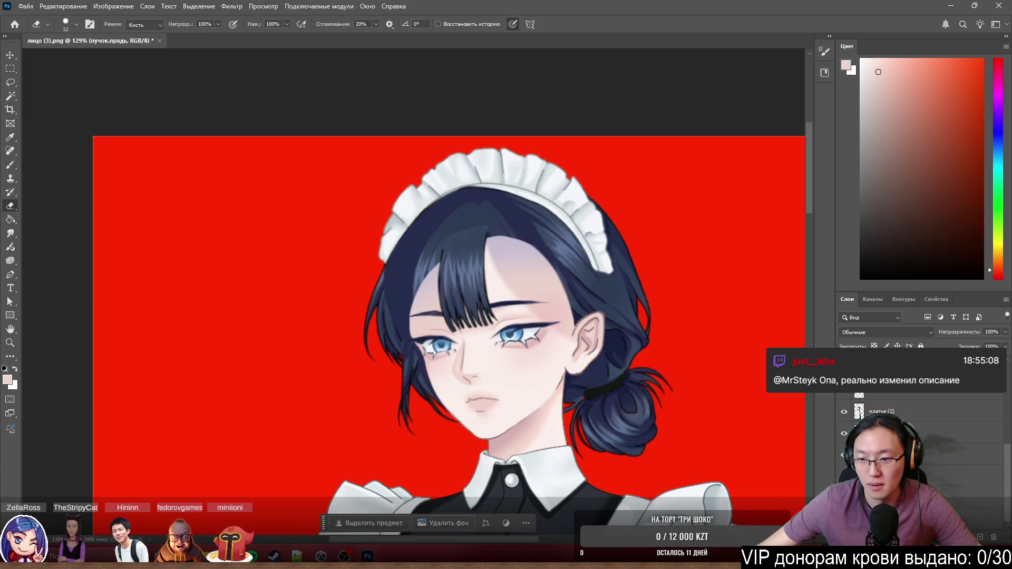
Undo the misplaced hair and headdress move, then switch to the предплечье,поднос layer.
left_click(515, 243, "ctrl")
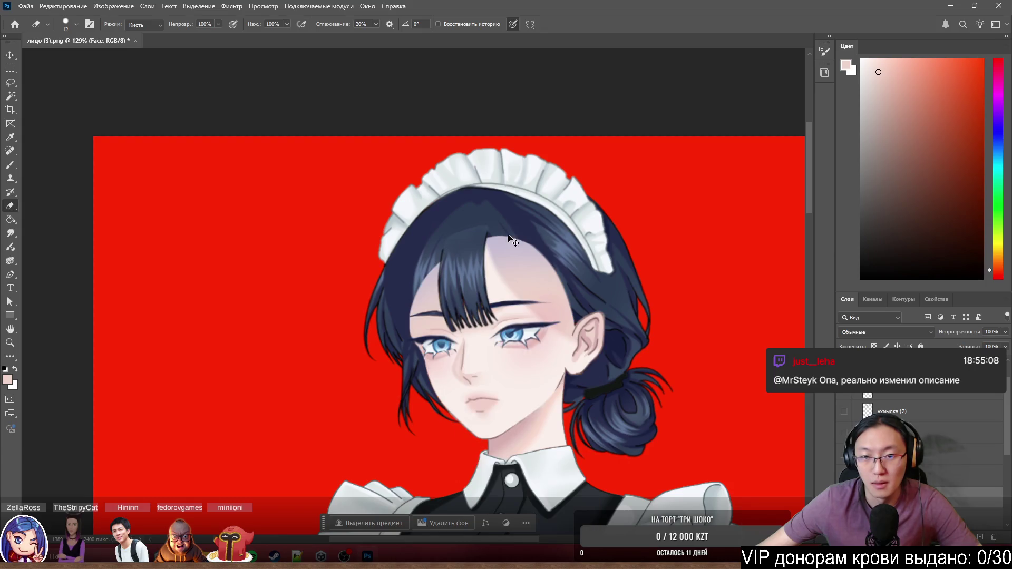
left_click_drag(514, 242, 515, 198)
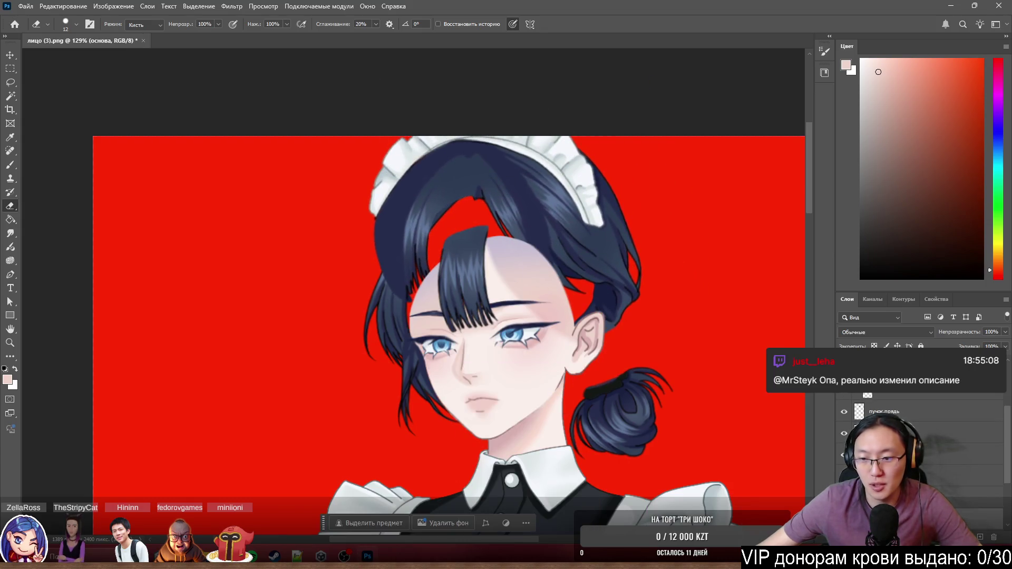
key("ctrl+z")
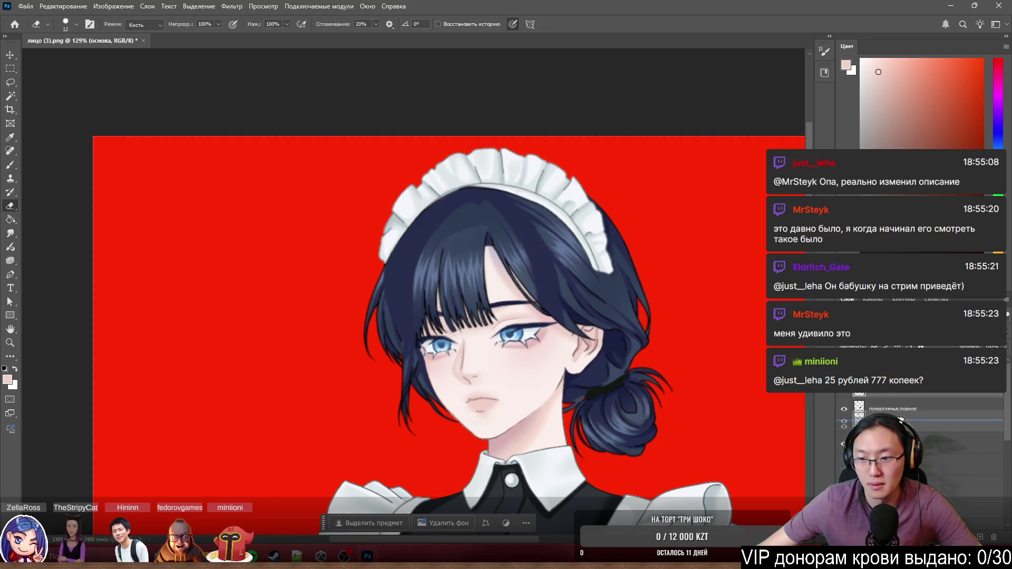
left_click(870, 393)
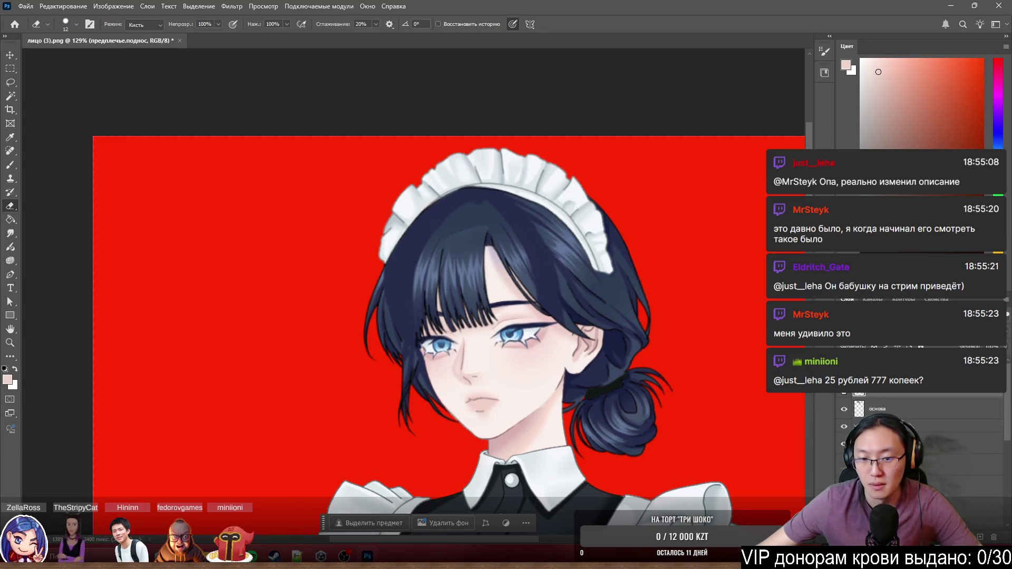
scroll(712, 317, "down", 4)
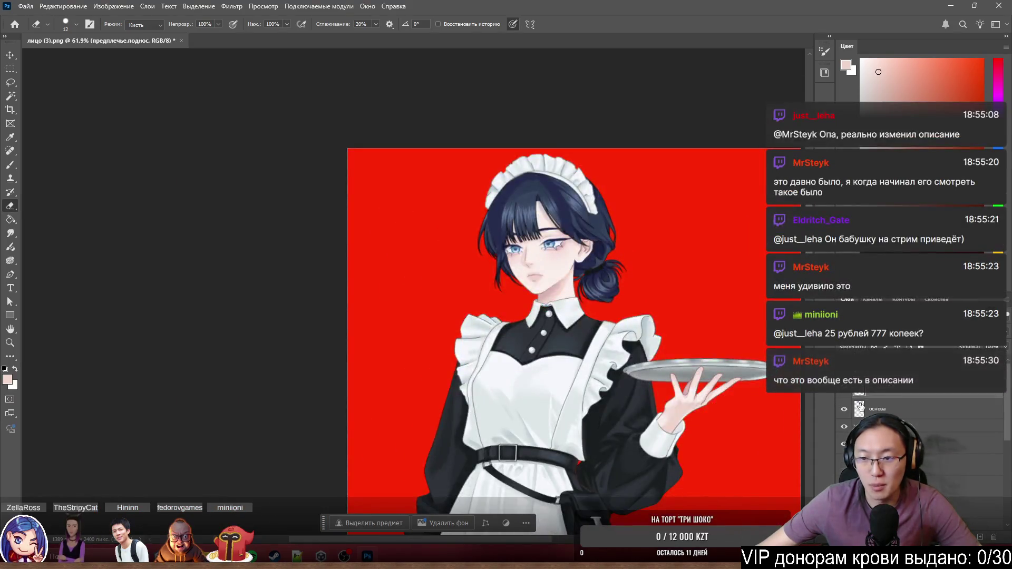
Undo once to reveal the forearm holding the silver tray in the portrait.
key("ctrl+z")
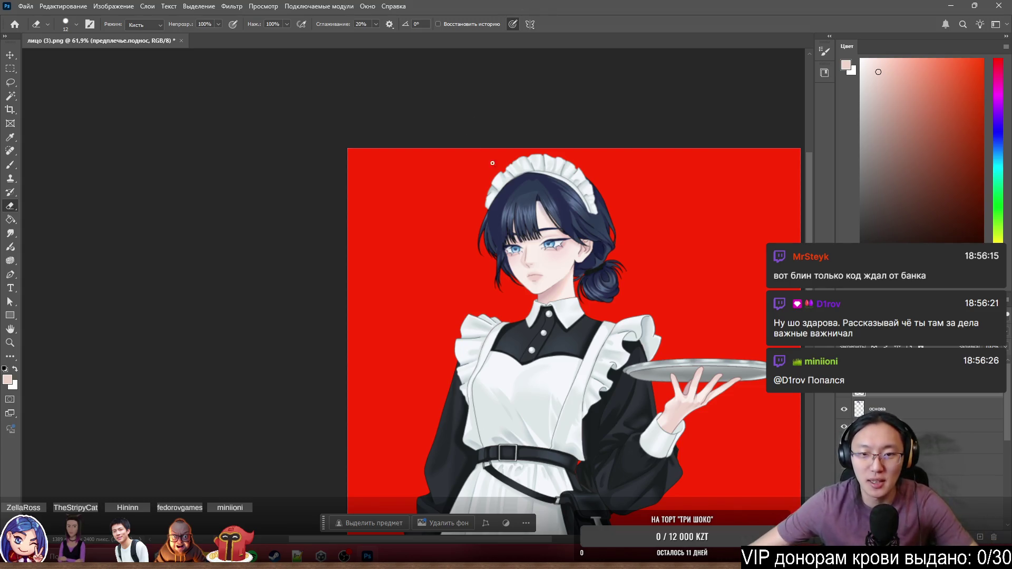
scroll(522, 235, "up", 8)
scroll(396, 278, "down", 4)
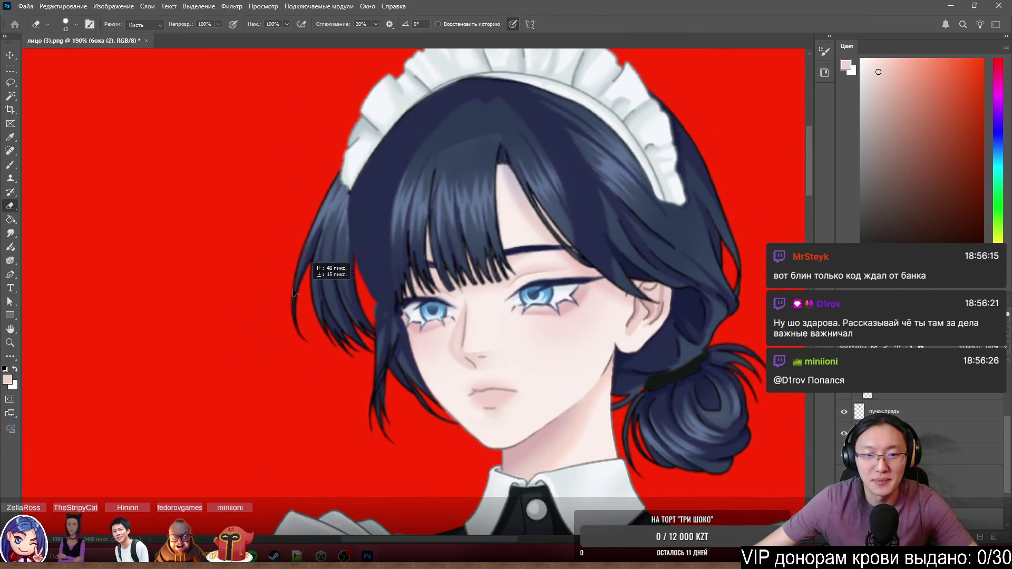
Return to бока (2), toggle the side strands to compare, and drag the layer lower in the stack.
key("ctrl+z")
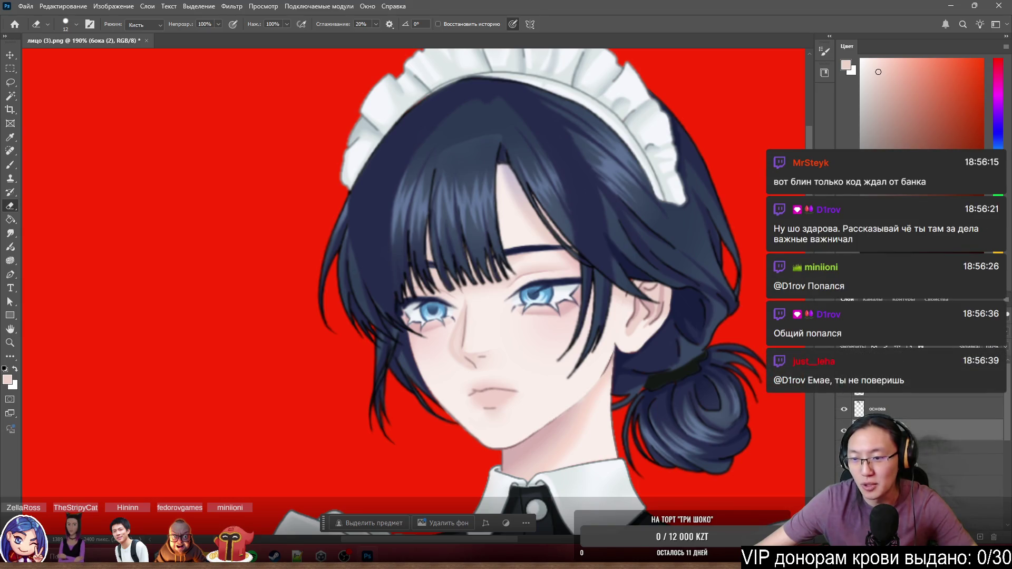
left_click(844, 408)
left_click(844, 408)
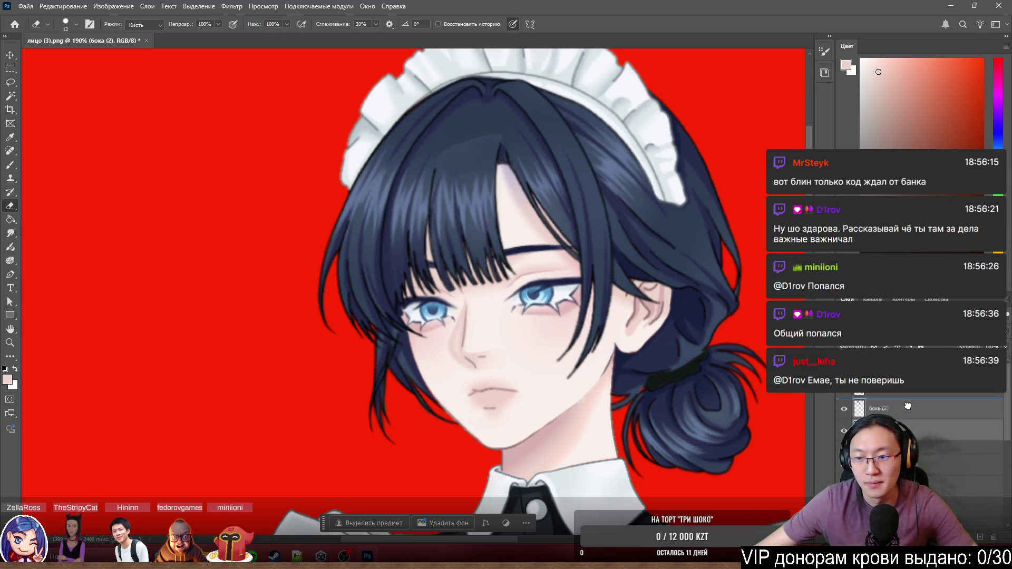
left_click_drag(907, 406, 904, 421)
scroll(507, 322, "down", 3)
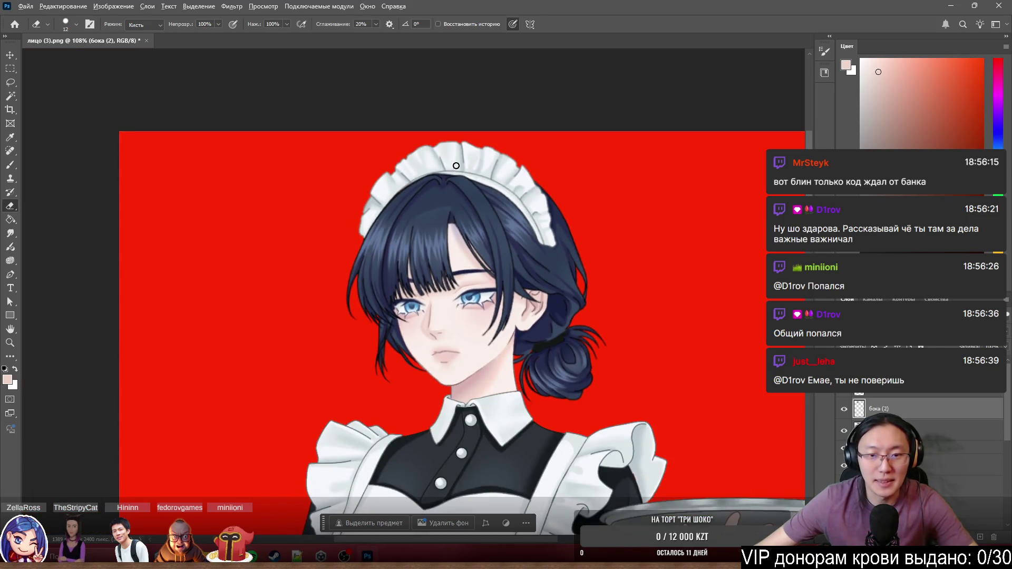
scroll(458, 227, "up", 3)
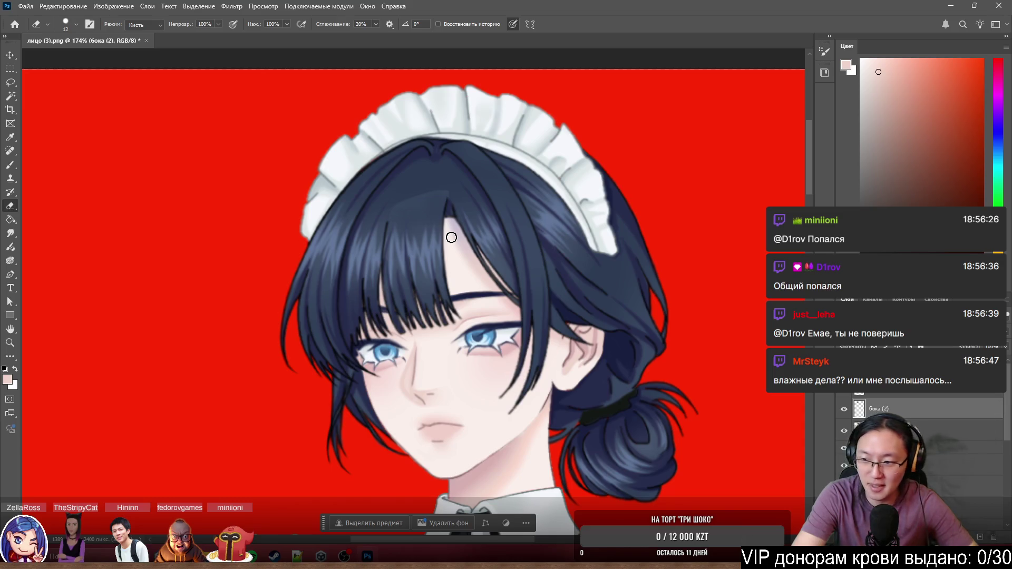
scroll(508, 240, "down", 2)
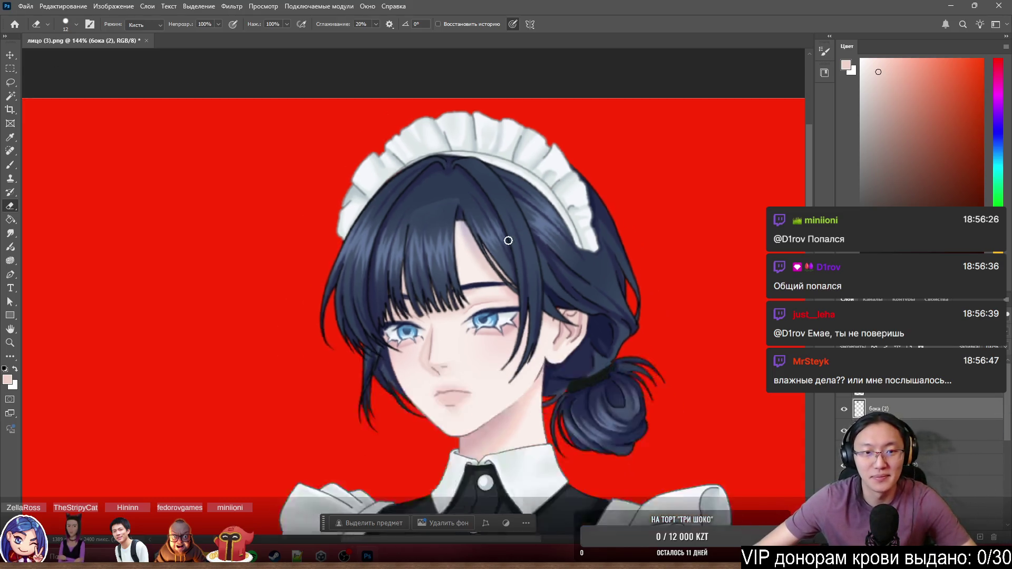
scroll(509, 240, "up", 3)
scroll(384, 207, "down", 2)
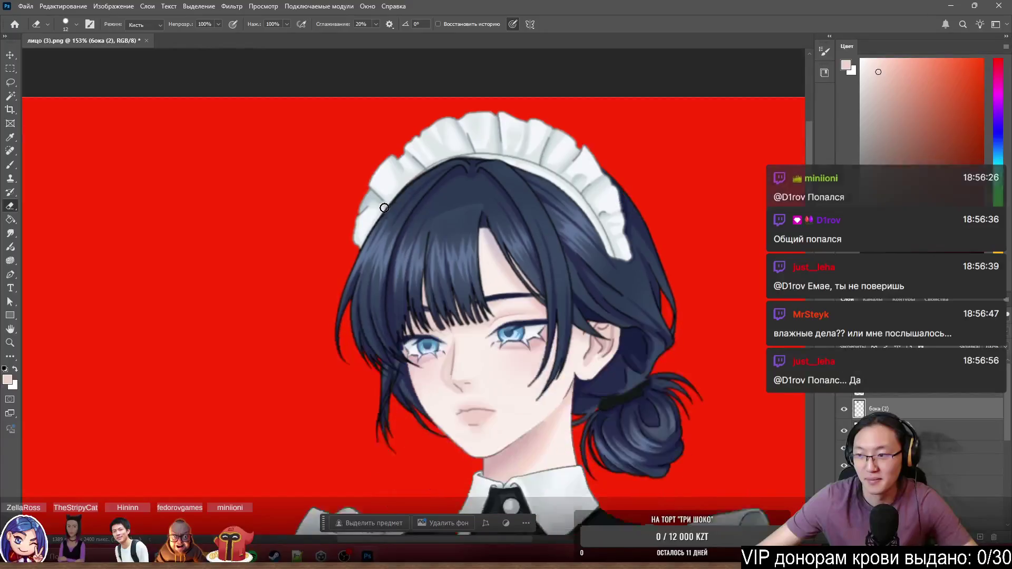
scroll(384, 207, "down", 1)
scroll(384, 207, "up", 2)
scroll(484, 142, "up", 3)
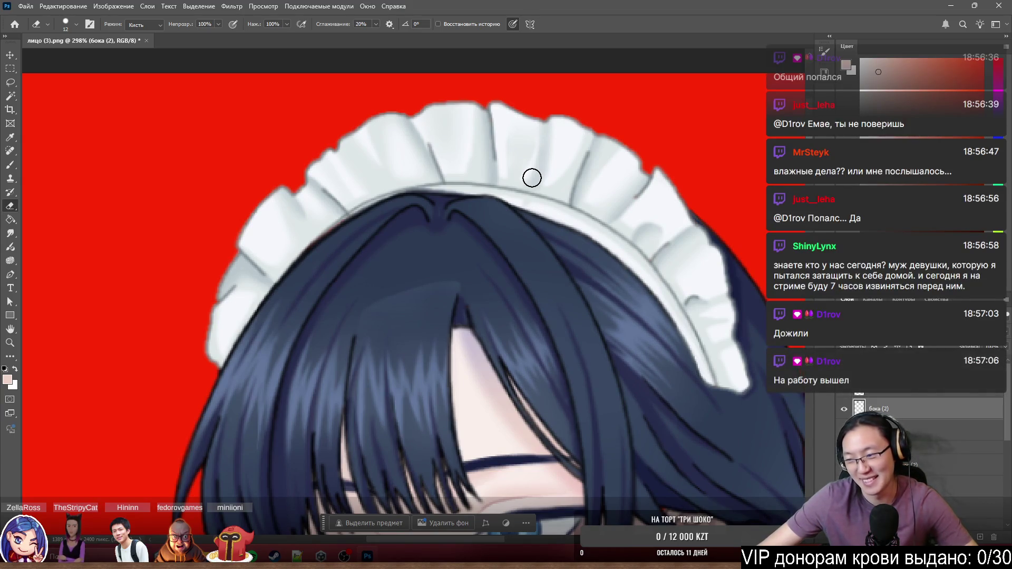
scroll(284, 237, "down", 5)
scroll(325, 267, "up", 3)
scroll(491, 283, "up", 2)
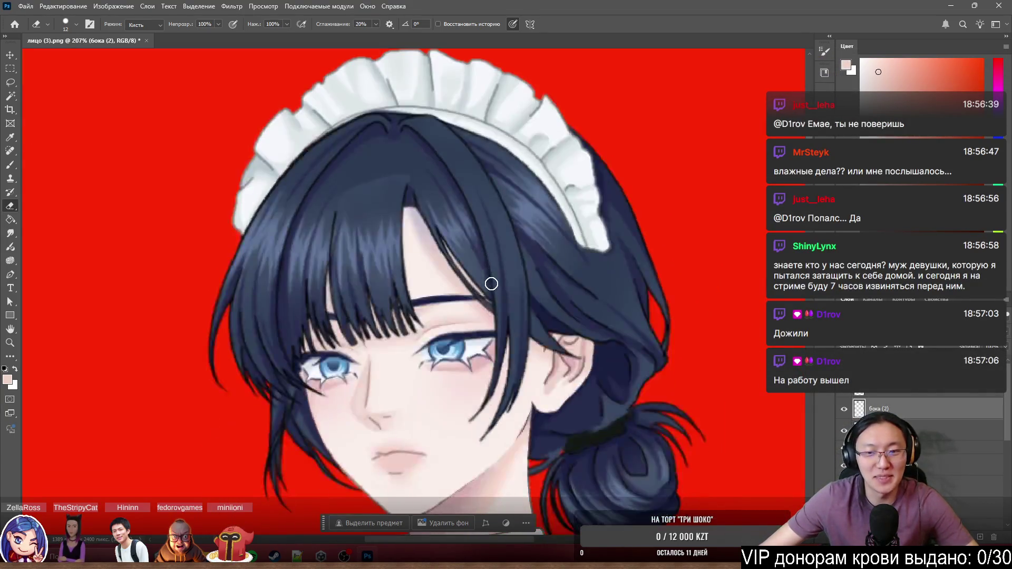
scroll(663, 283, "down", 5)
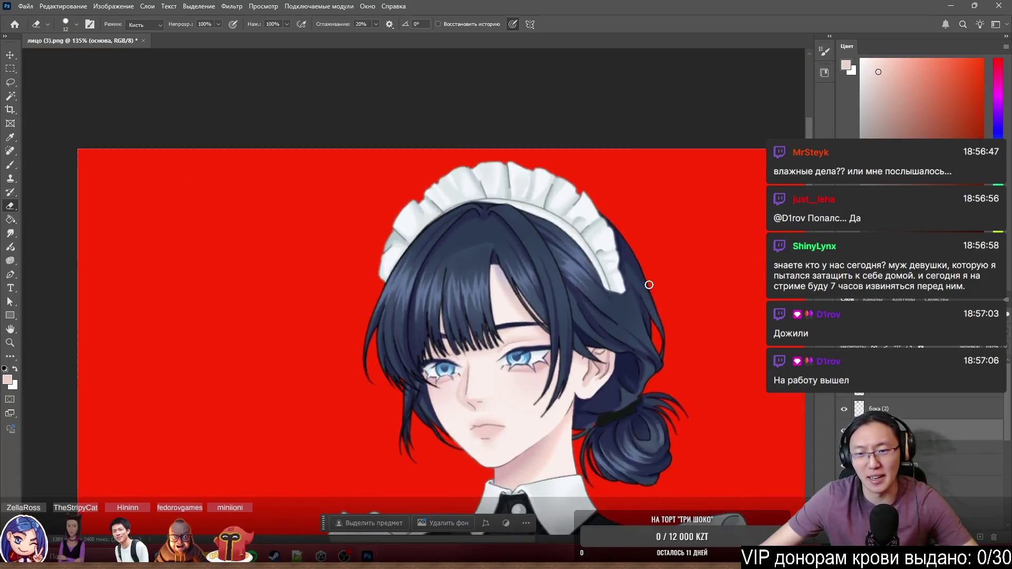
scroll(633, 300, "up", 5)
scroll(603, 319, "up", 2)
scroll(625, 319, "down", 4)
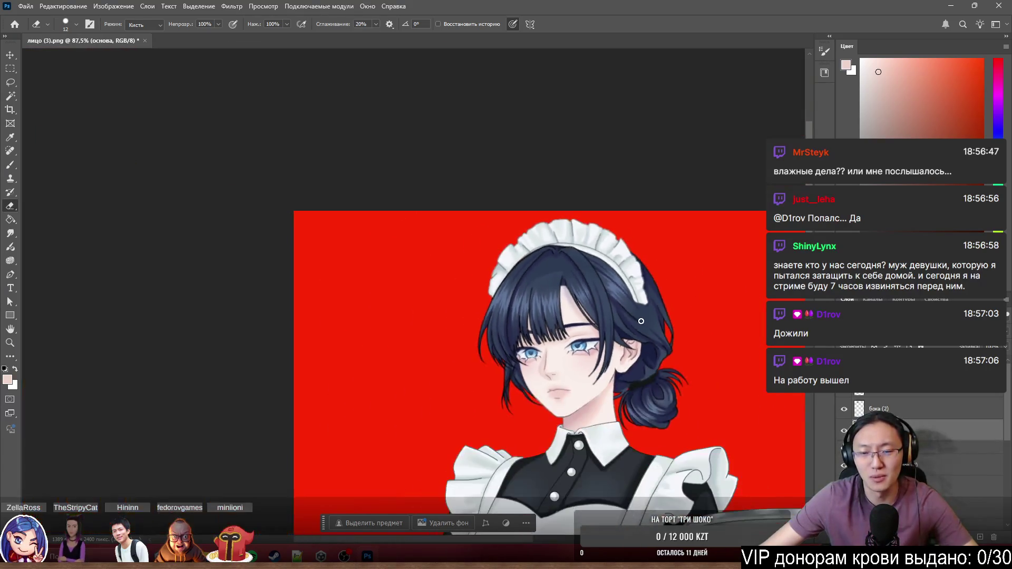
scroll(642, 321, "down", 3)
scroll(641, 322, "down", 3)
scroll(656, 348, "up", 4)
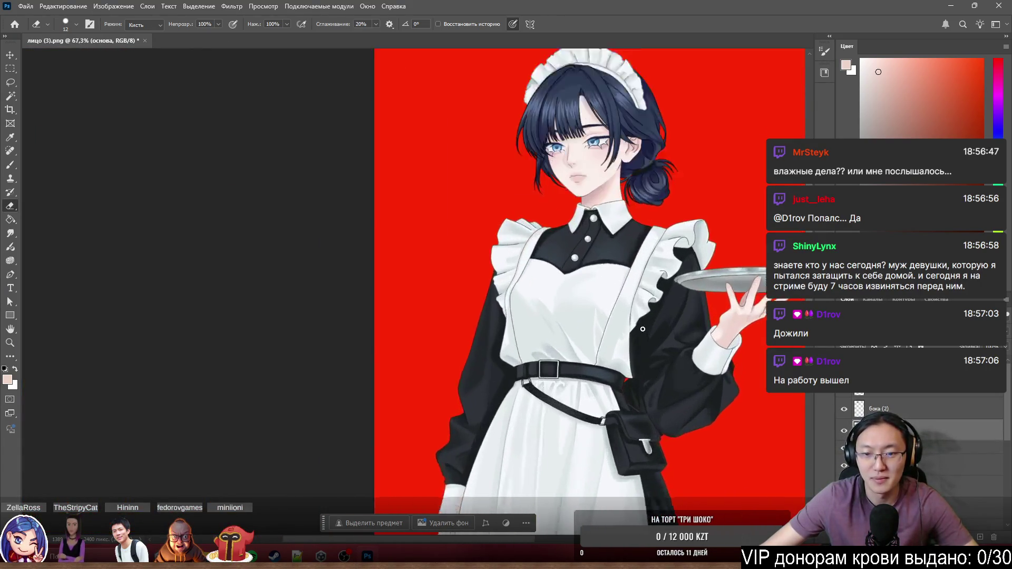
scroll(678, 385, "up", 2)
scroll(677, 384, "down", 2)
scroll(722, 310, "right", 2)
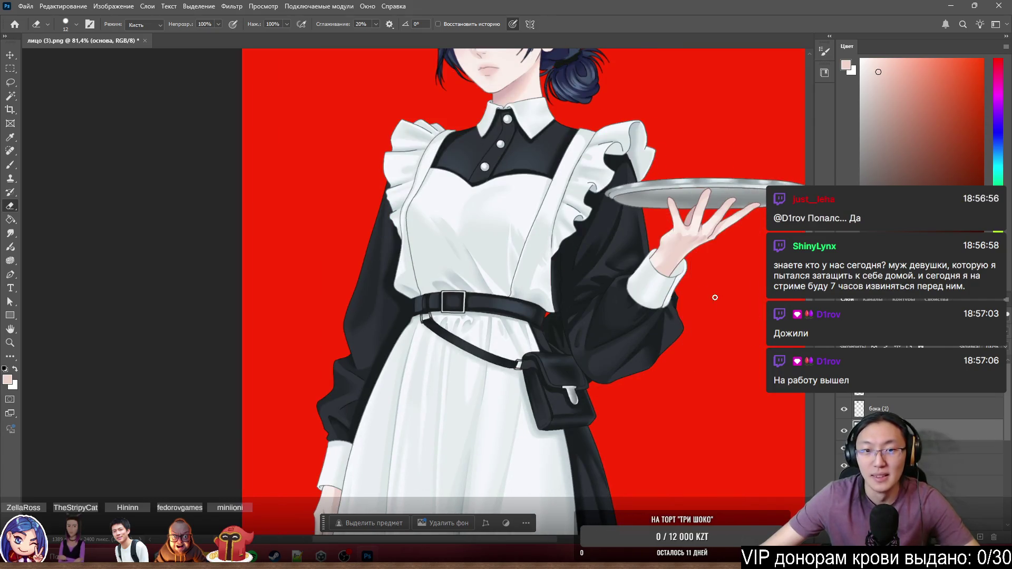
scroll(605, 194, "down", 3)
scroll(605, 237, "down", 1)
scroll(617, 341, "up", 4)
scroll(617, 342, "up", 2)
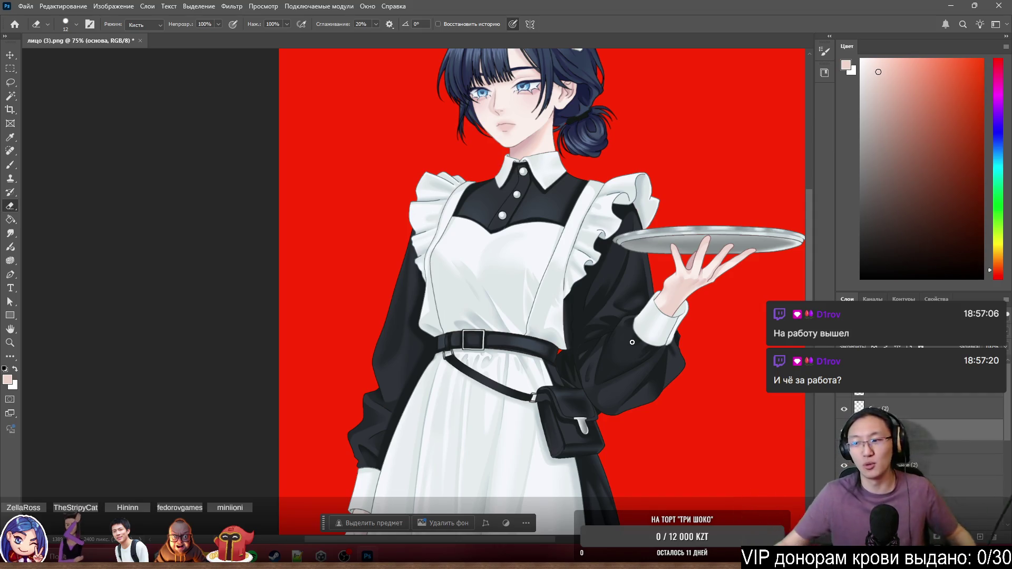
scroll(632, 342, "down", 3)
scroll(596, 341, "up", 6)
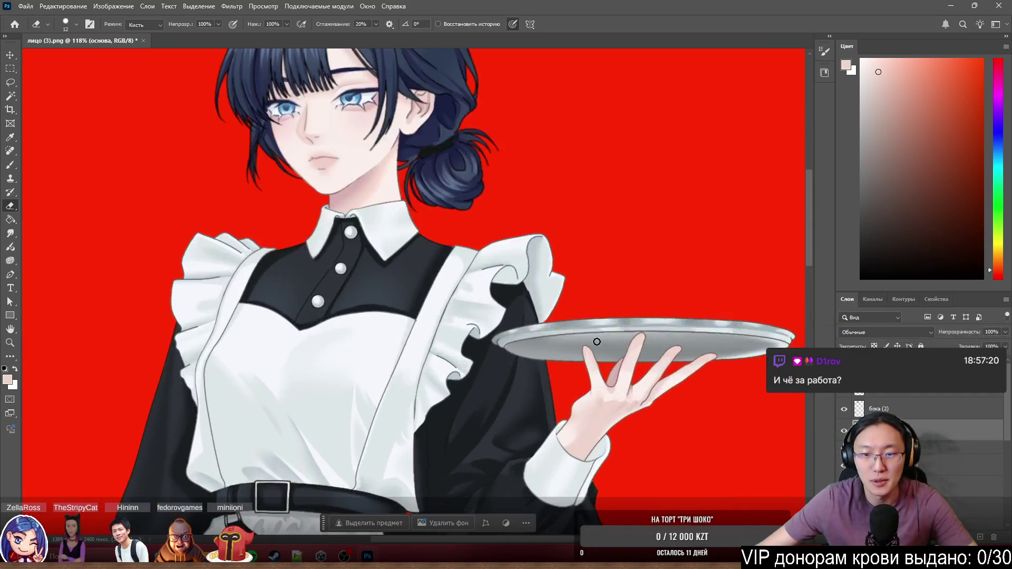
scroll(427, 283, "up", 4)
scroll(427, 283, "up", 2)
scroll(656, 292, "up", 6)
scroll(718, 242, "up", 3)
Nudge the apron frill layer and paint over the reddish fringe along the frill edge.
left_click_drag(718, 243, 683, 270)
scroll(673, 265, "down", 1)
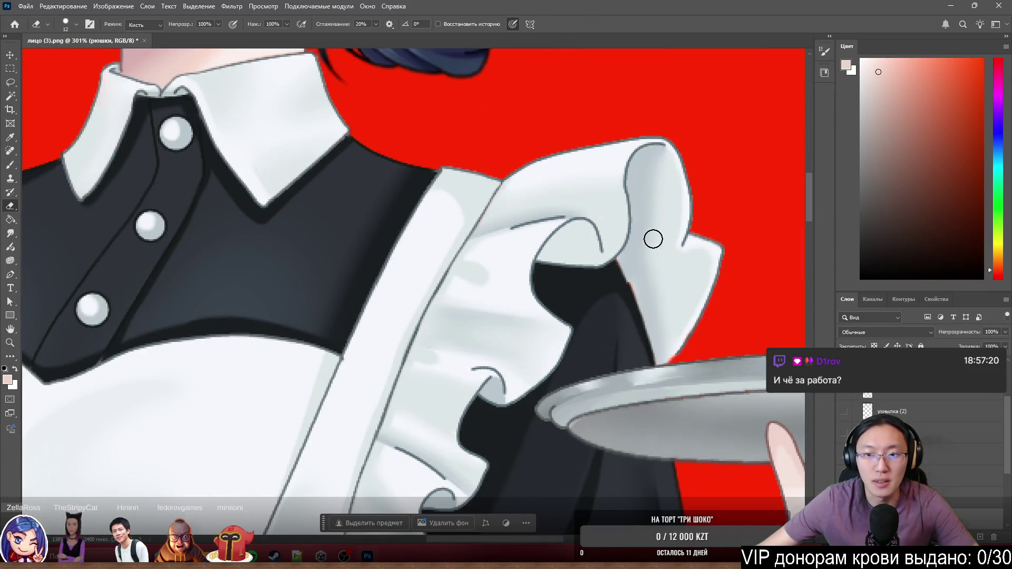
scroll(678, 232, "up", 2)
left_click_drag(656, 229, 684, 246)
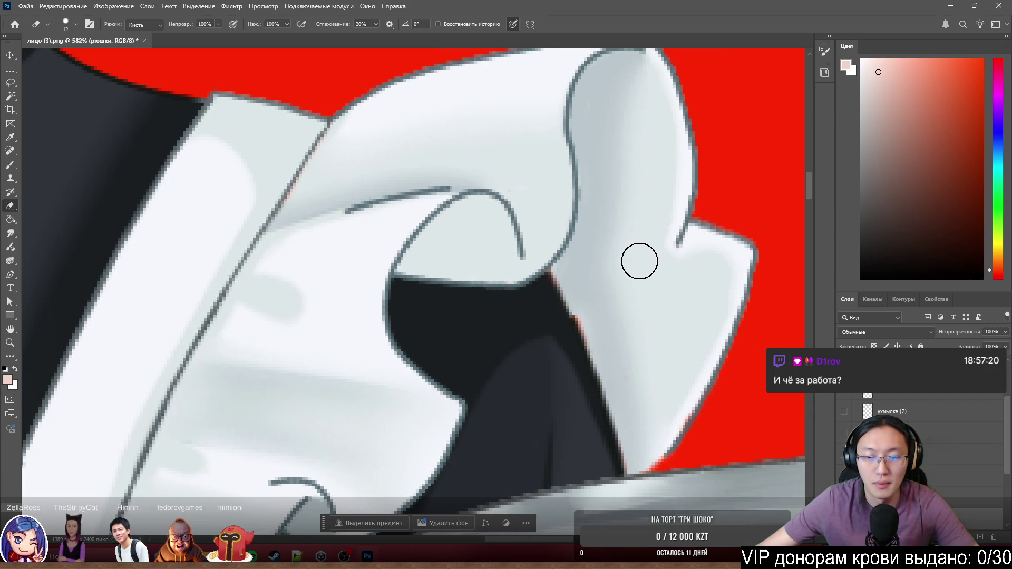
scroll(622, 263, "down", 4)
scroll(622, 273, "up", 2)
scroll(593, 293, "up", 2)
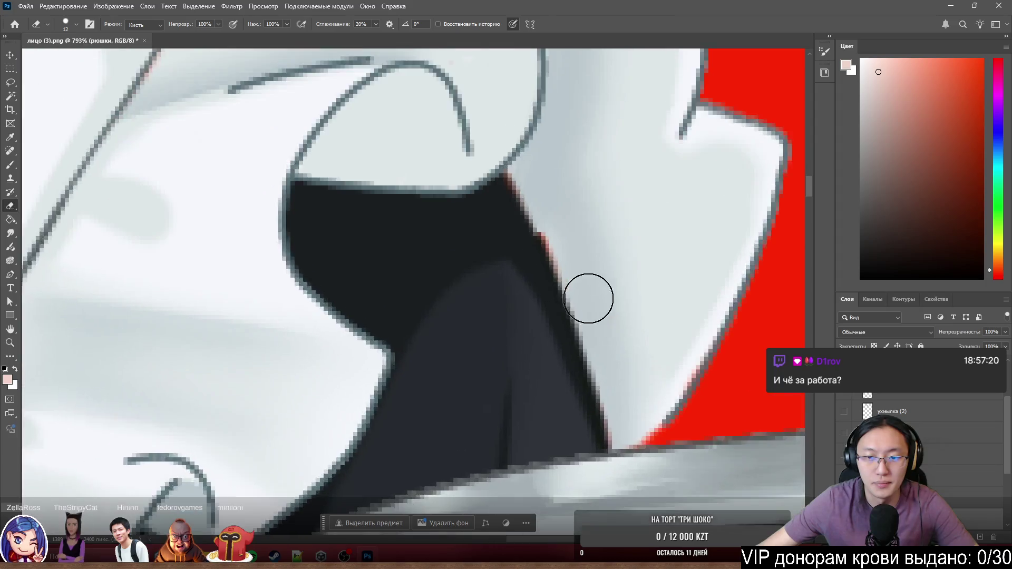
scroll(581, 284, "up", 2)
scroll(563, 254, "down", 2)
scroll(563, 255, "down", 2)
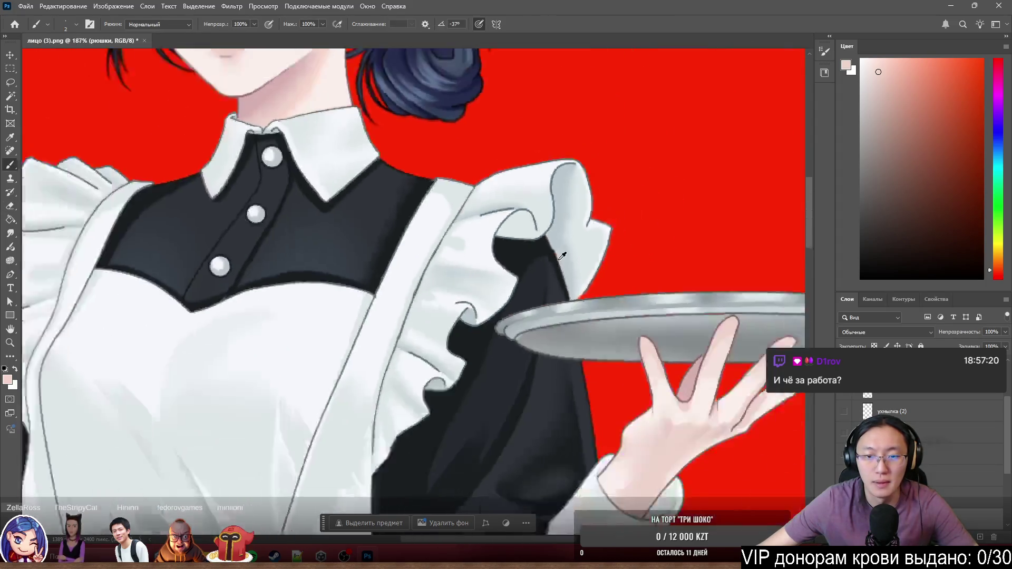
scroll(562, 254, "down", 2)
scroll(561, 256, "up", 1)
scroll(563, 261, "up", 2)
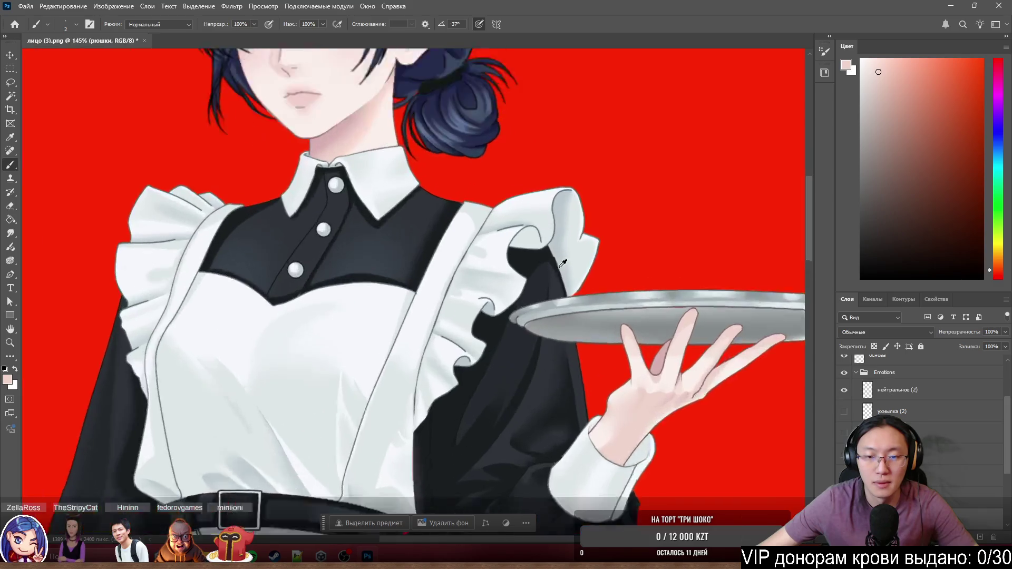
scroll(565, 270, "up", 2)
scroll(565, 269, "up", 3)
scroll(554, 237, "up", 2)
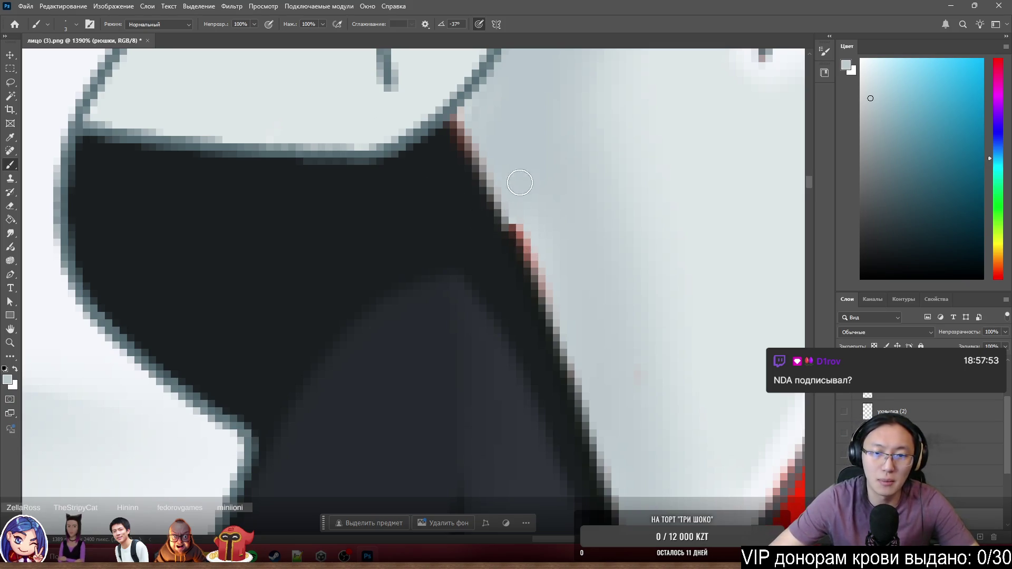
left_click_drag(546, 301, 514, 230)
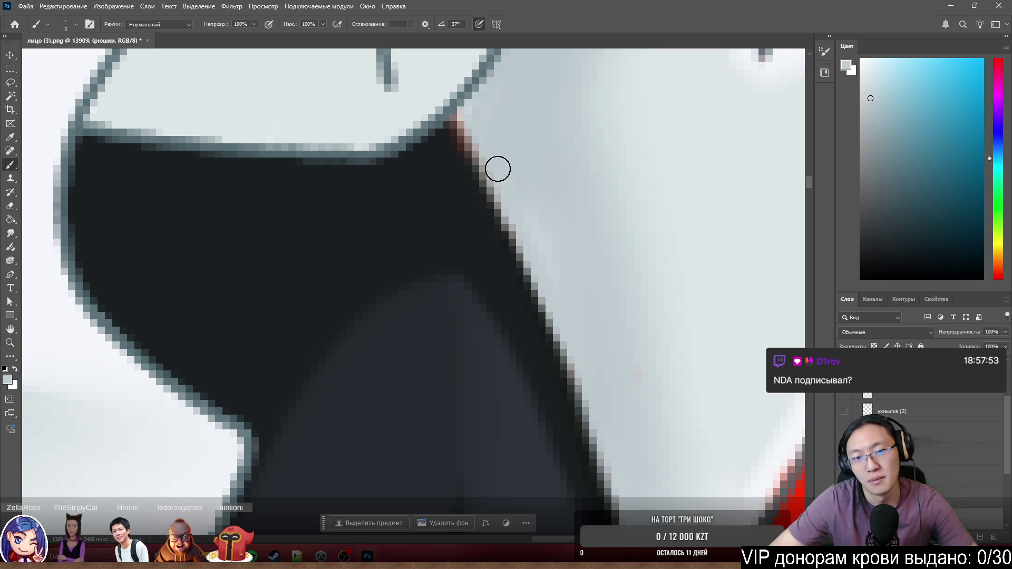
mouse_move(500, 207)
left_mouse_down()
mouse_move(457, 117)
mouse_move(470, 150)
left_mouse_up()
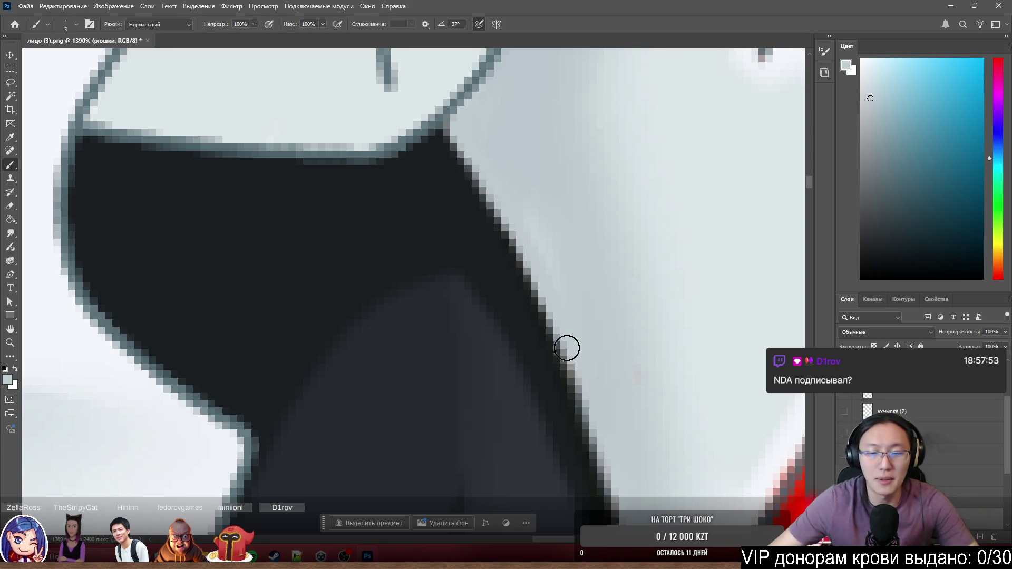
scroll(538, 269, "down", 8)
scroll(571, 235, "down", 2)
scroll(571, 235, "up", 5)
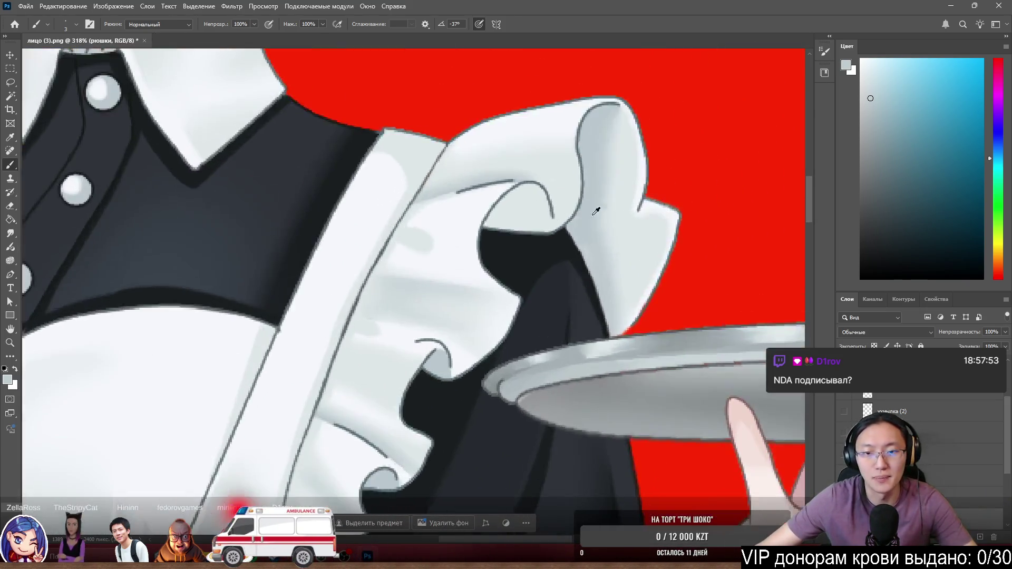
scroll(593, 300, "up", 5)
scroll(619, 362, "up", 3)
scroll(618, 361, "up", 4)
Undo a stroke between sleeve and tray, then nudge the forearm-and-tray layer into place.
left_click_drag(648, 340, 687, 332)
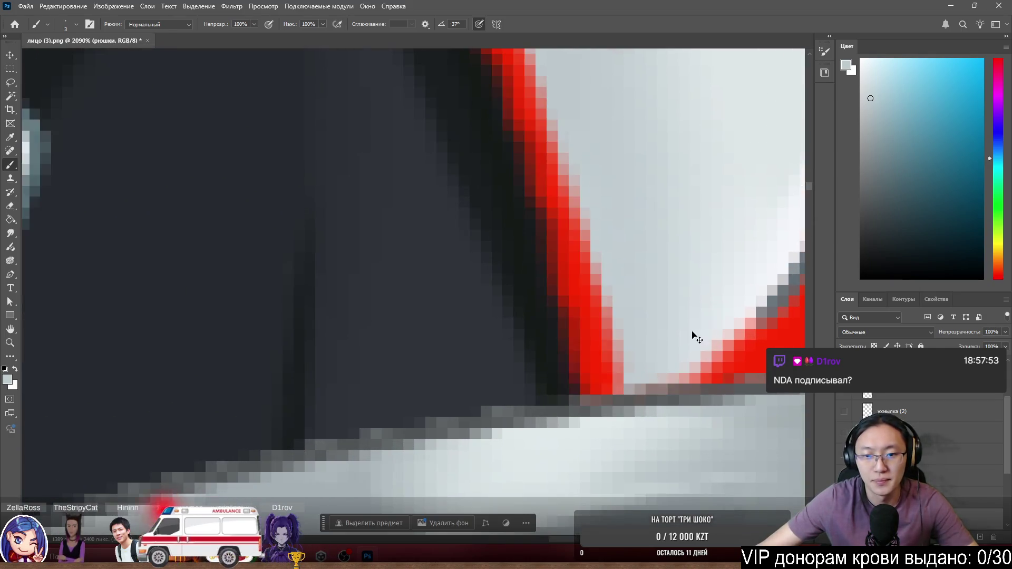
key("ctrl+z")
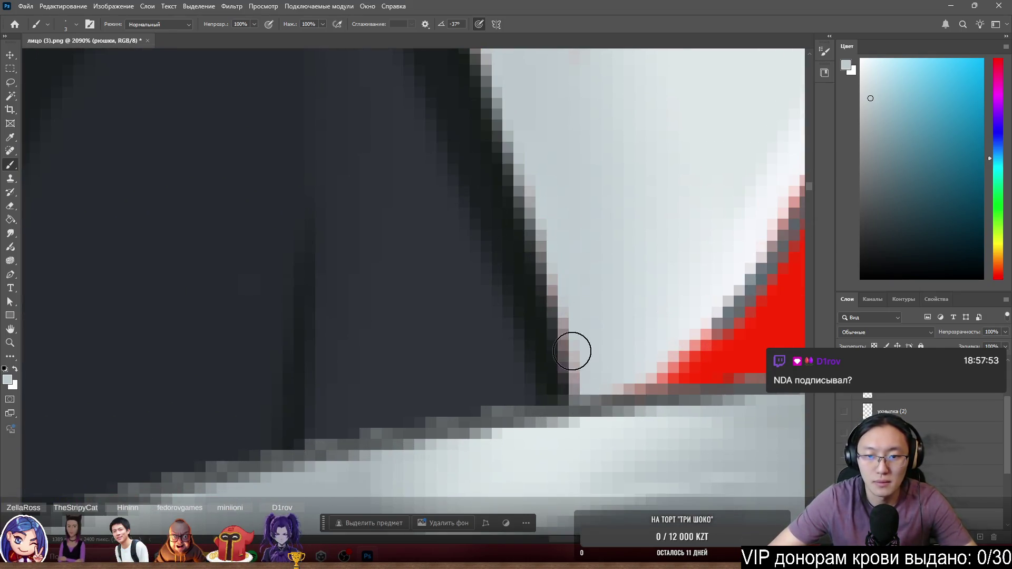
scroll(554, 199, "down", 5)
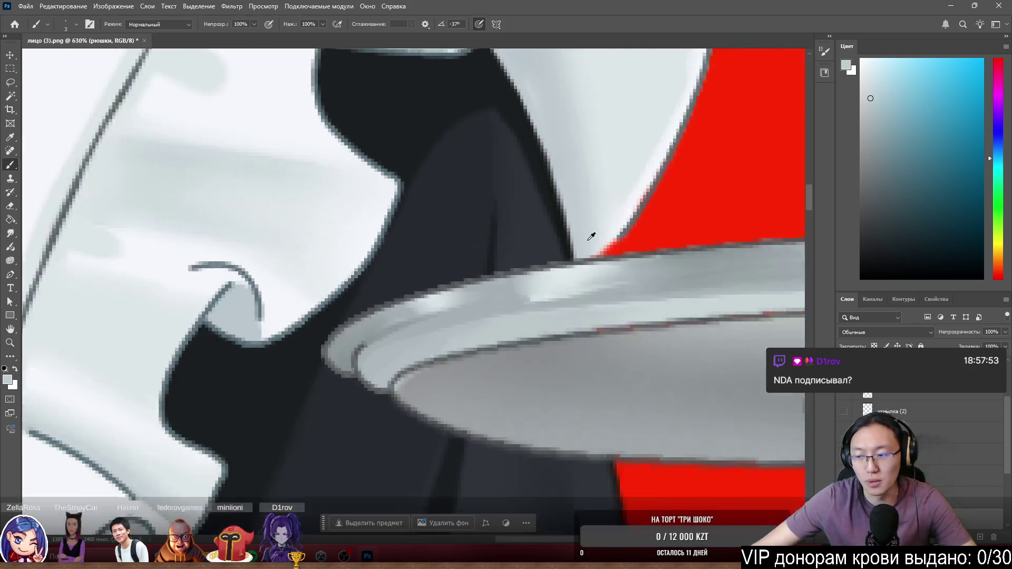
scroll(587, 239, "down", 3)
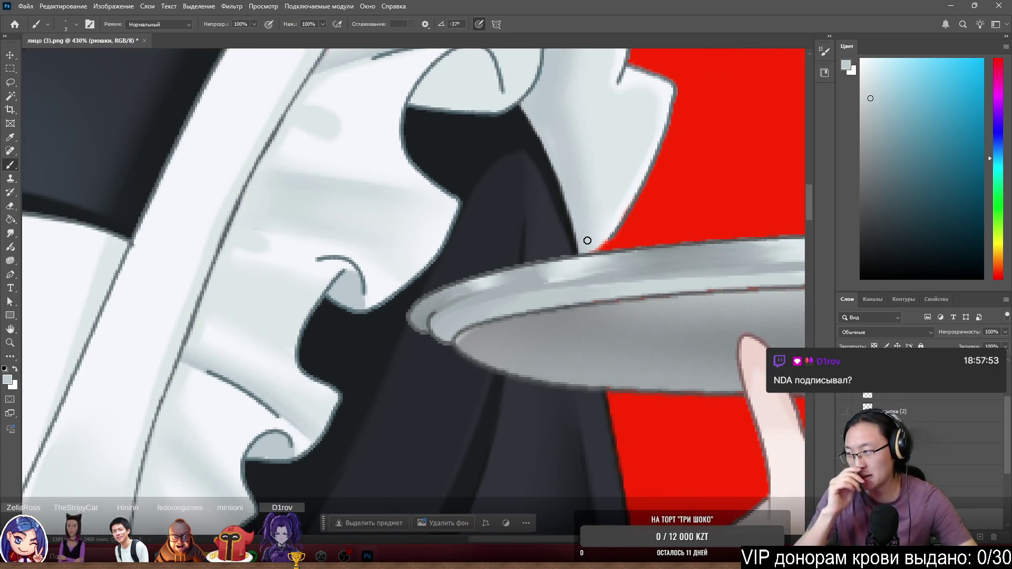
scroll(587, 240, "down", 5)
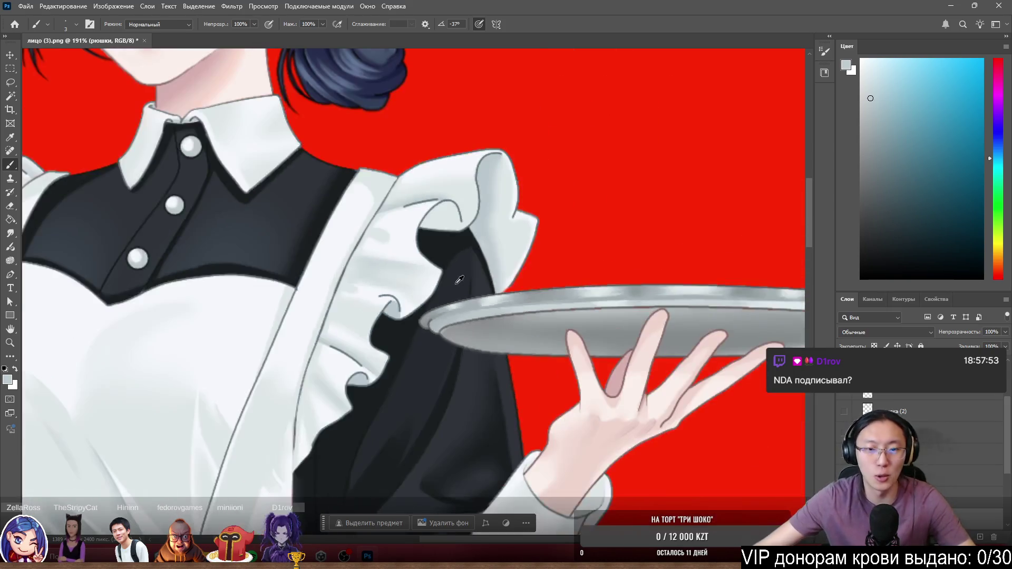
scroll(442, 332, "up", 3)
scroll(412, 362, "up", 4)
scroll(412, 361, "down", 4)
scroll(396, 356, "down", 2)
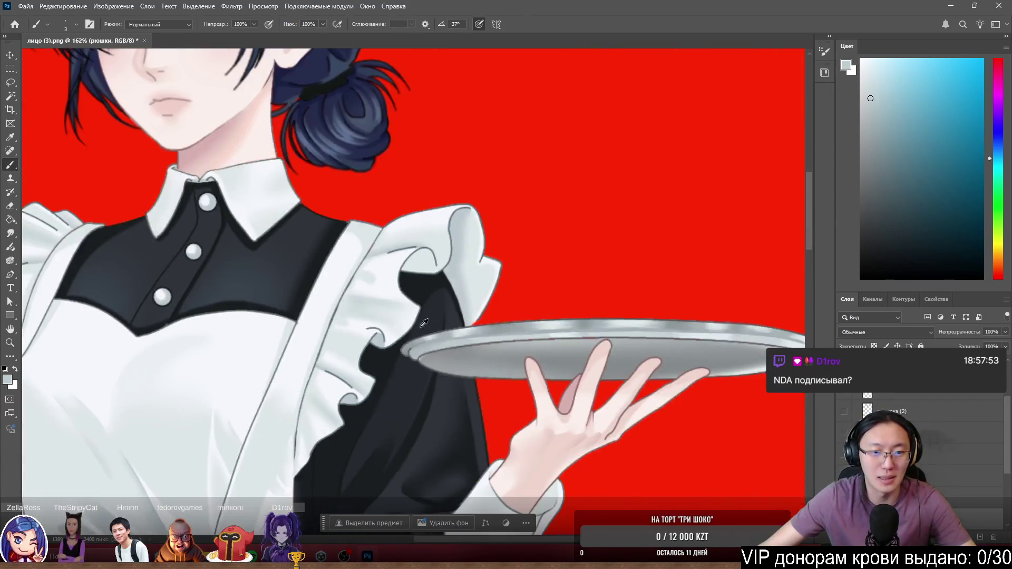
scroll(427, 321, "up", 2)
scroll(477, 354, "down", 2)
scroll(546, 357, "up", 4)
scroll(514, 340, "up", 3)
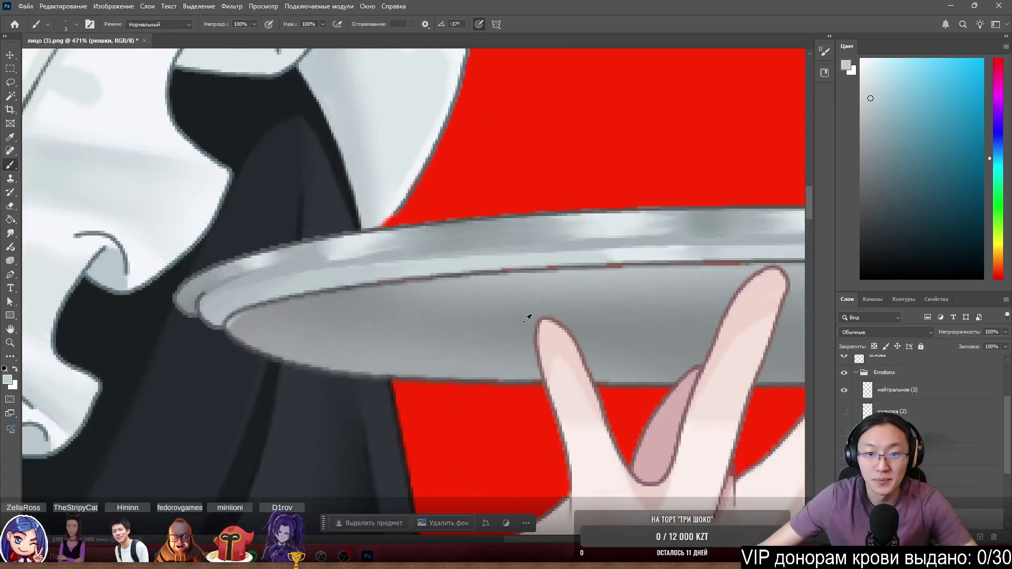
scroll(475, 316, "up", 3)
left_click_drag(439, 309, 439, 310)
scroll(440, 308, "down", 3)
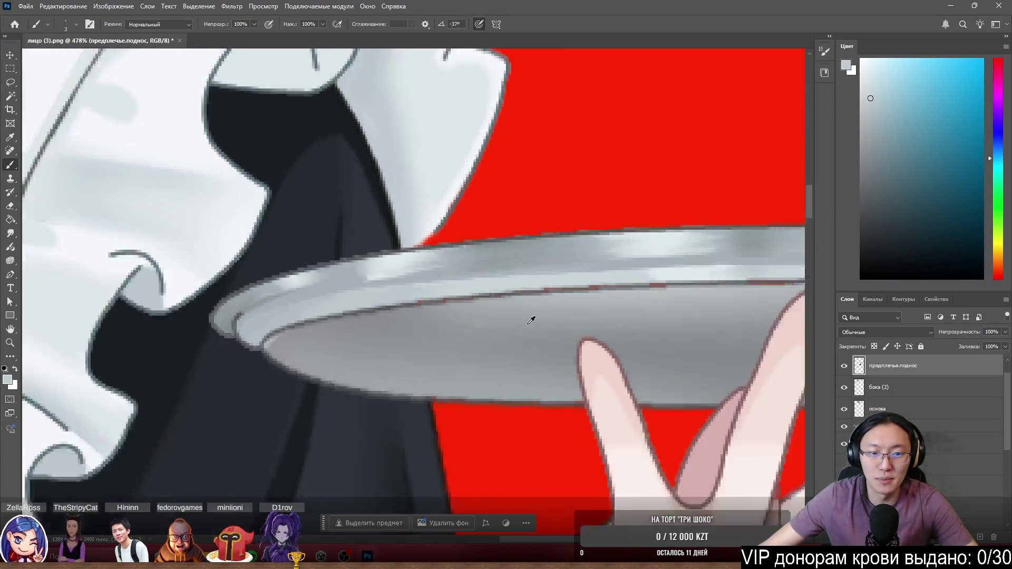
scroll(474, 308, "down", 3)
scroll(539, 301, "up", 1)
scroll(563, 298, "up", 3)
scroll(616, 340, "up", 1)
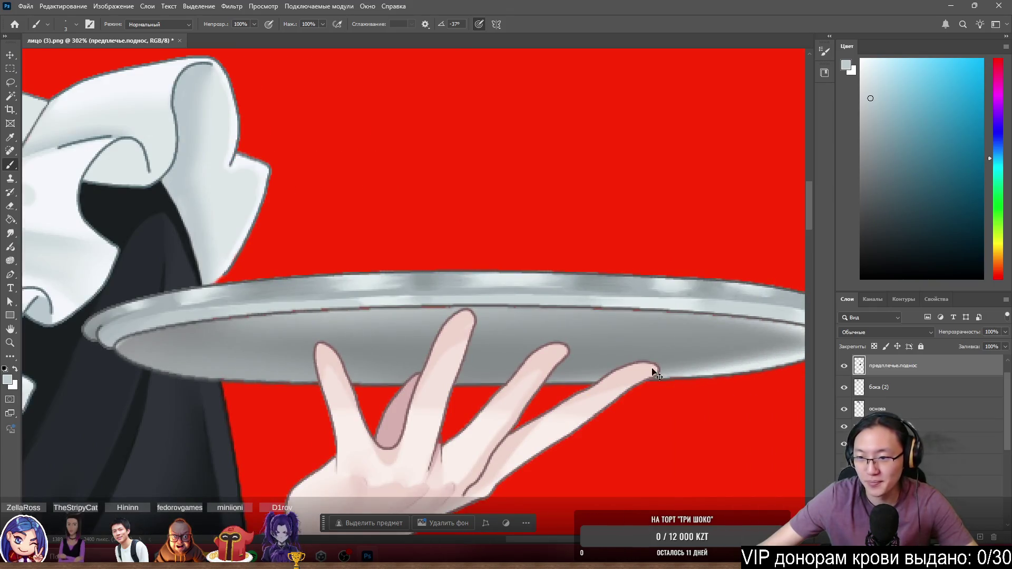
Add a new empty layer under the tray layer and sample the tray's grey colour.
left_click(900, 387)
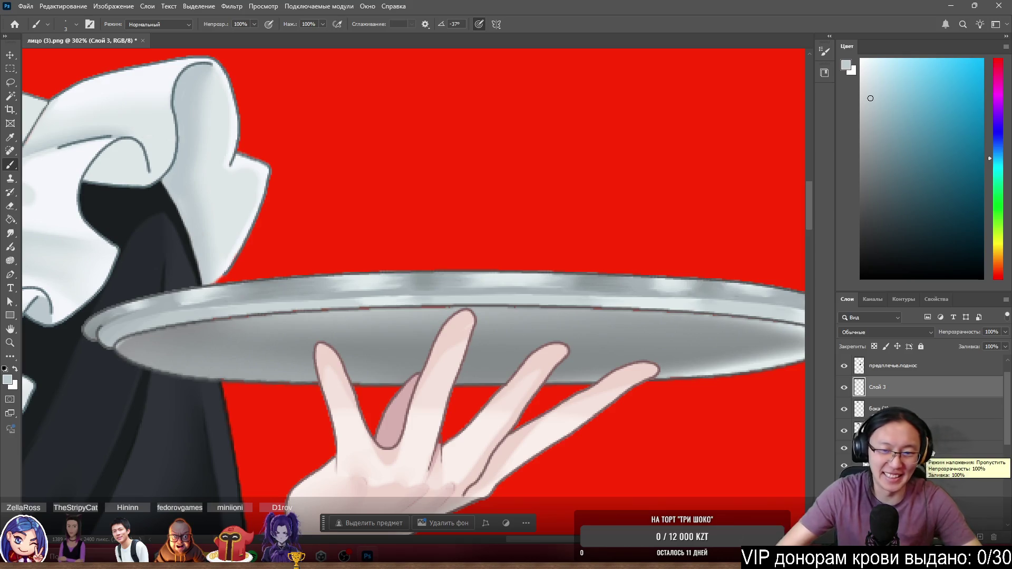
scroll(442, 332, "up", 3)
scroll(412, 277, "up", 2)
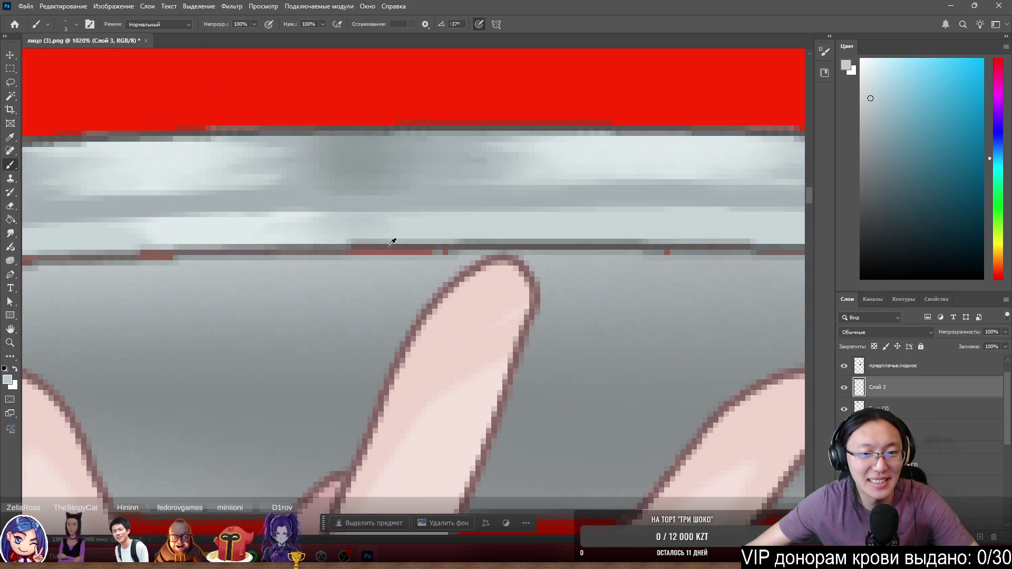
left_click(391, 243, "alt")
scroll(392, 242, "down", 2)
scroll(392, 242, "down", 1)
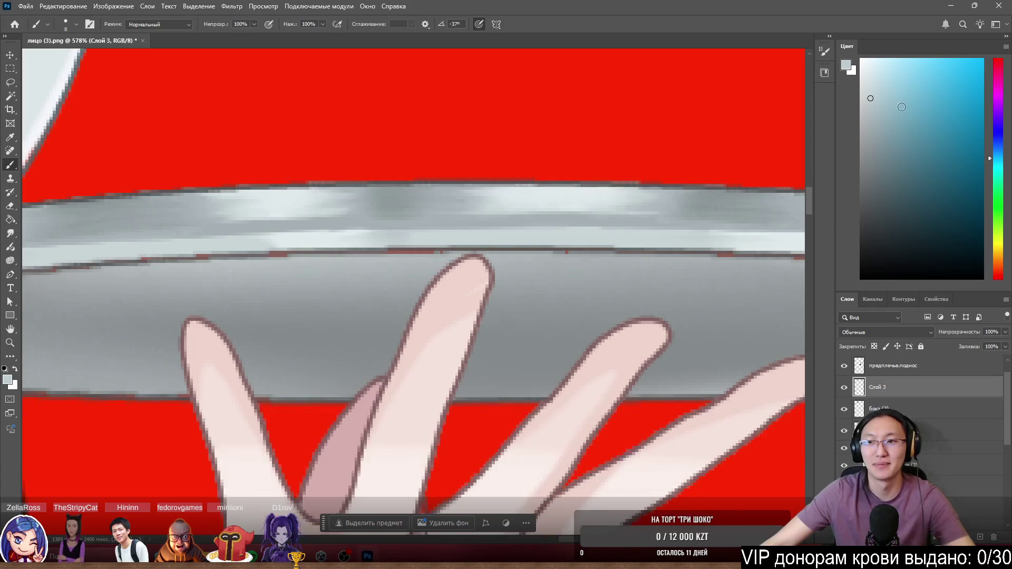
scroll(475, 270, "down", 2)
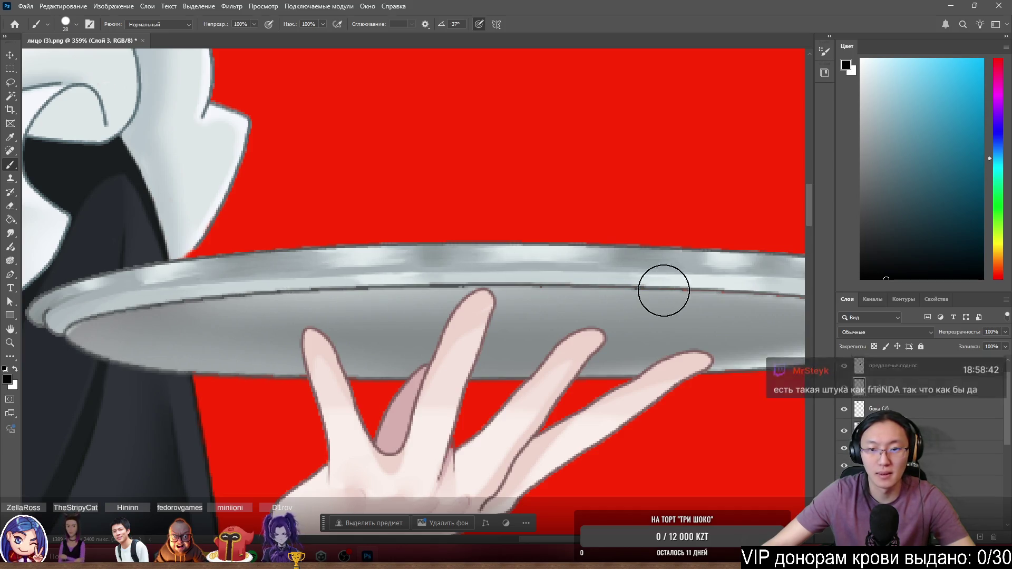
scroll(751, 294, "down", 1)
scroll(711, 317, "up", 2)
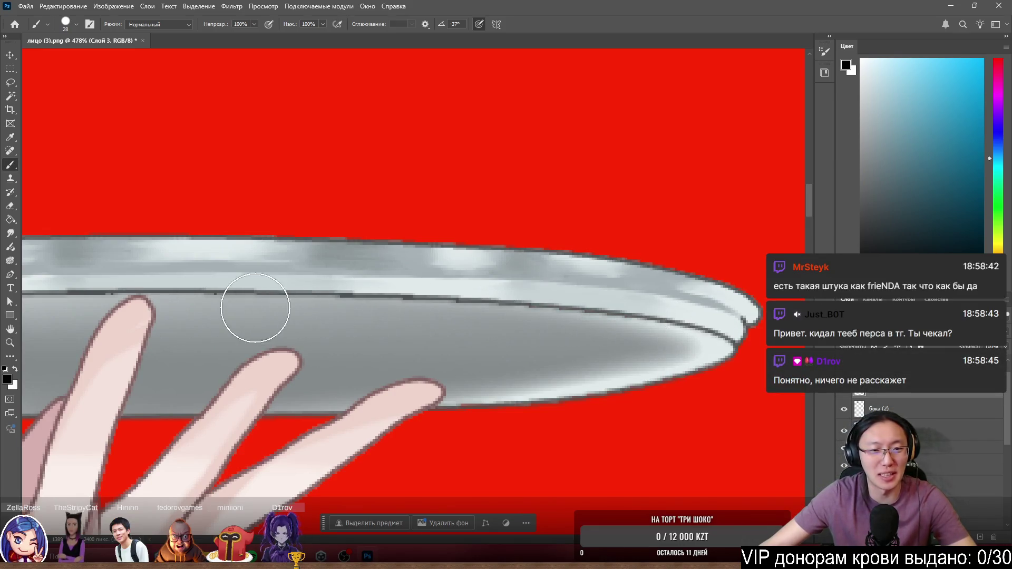
scroll(299, 313, "down", 2)
scroll(316, 309, "up", 2)
scroll(464, 305, "down", 2)
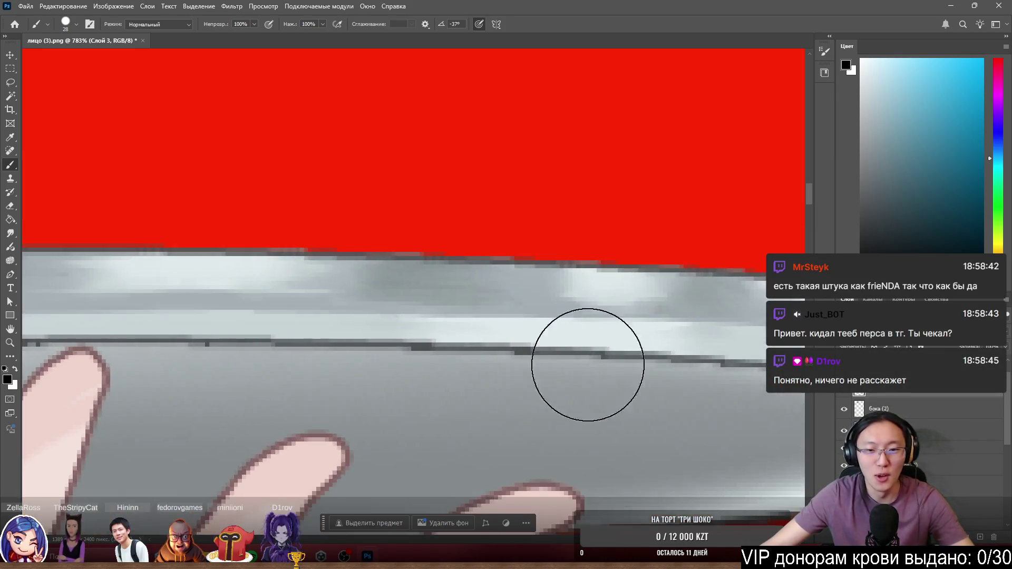
scroll(609, 303, "down", 3)
scroll(610, 302, "up", 2)
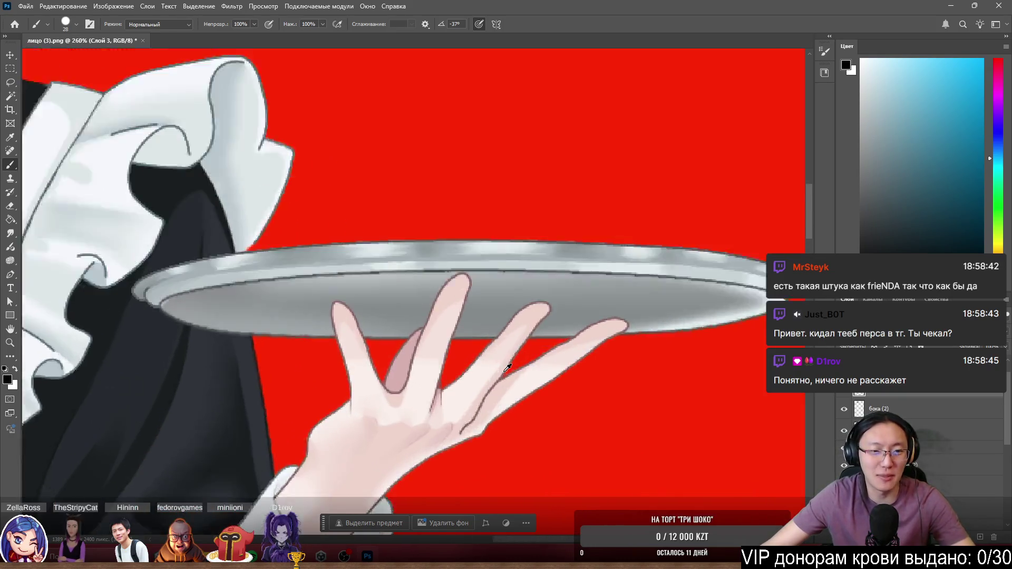
scroll(553, 301, "up", 2)
scroll(596, 228, "up", 1)
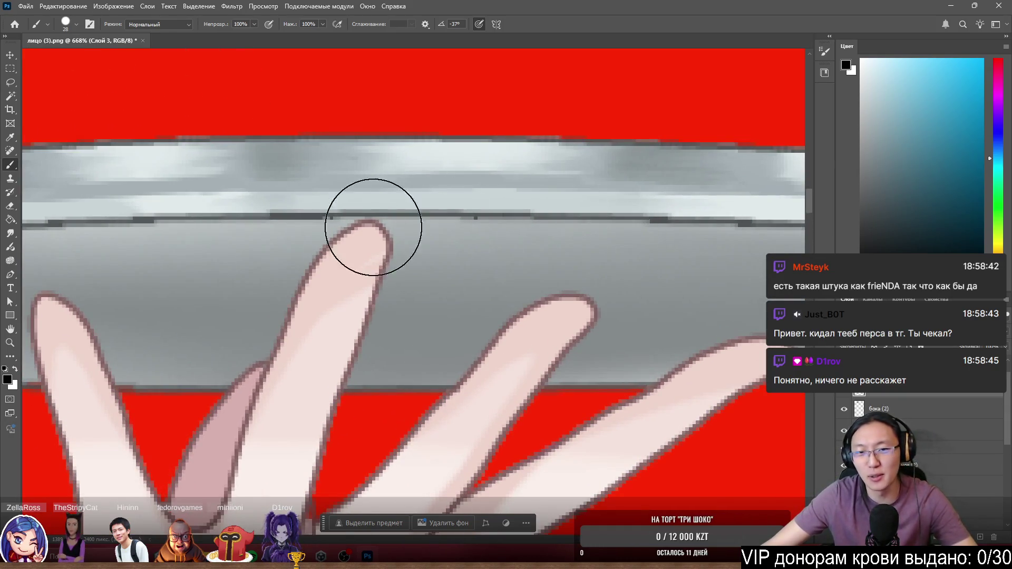
scroll(296, 210, "down", 2)
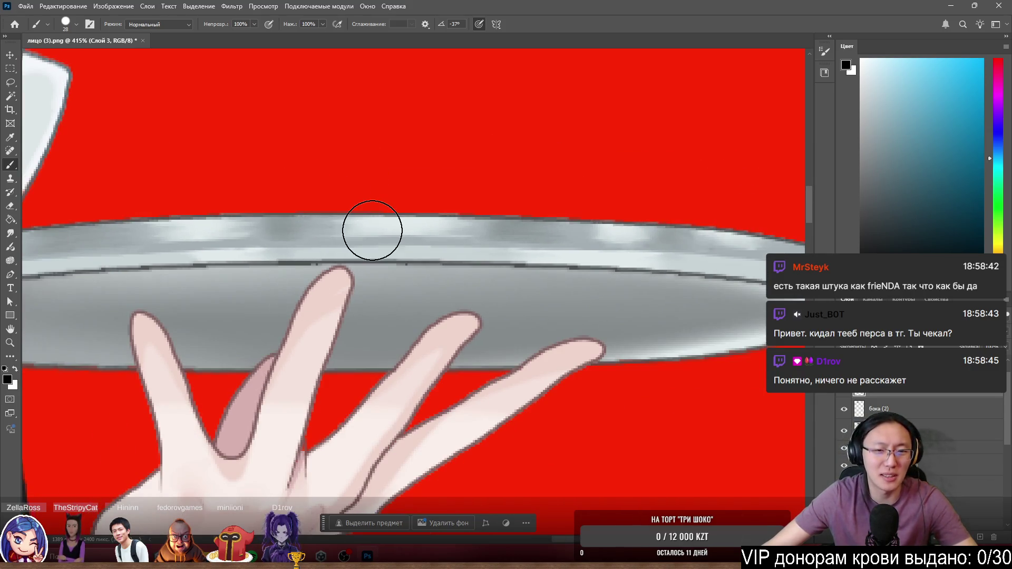
scroll(372, 229, "up", 3)
scroll(363, 283, "up", 4)
scroll(364, 283, "up", 1)
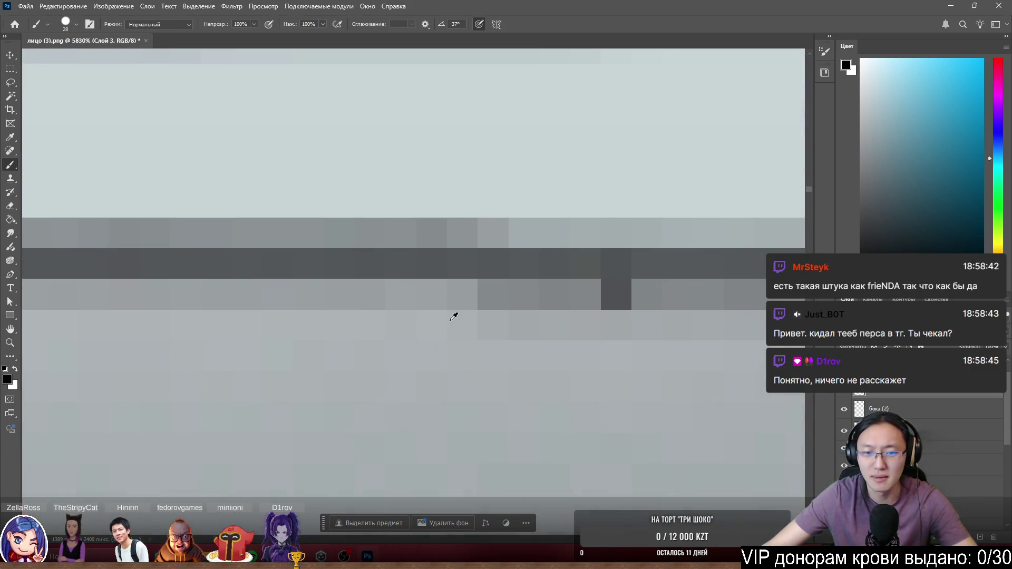
left_click(447, 317, "alt")
Undo an oversized dab on the tray rim and reduce the brush size.
left_click(545, 335)
key("ctrl+z")
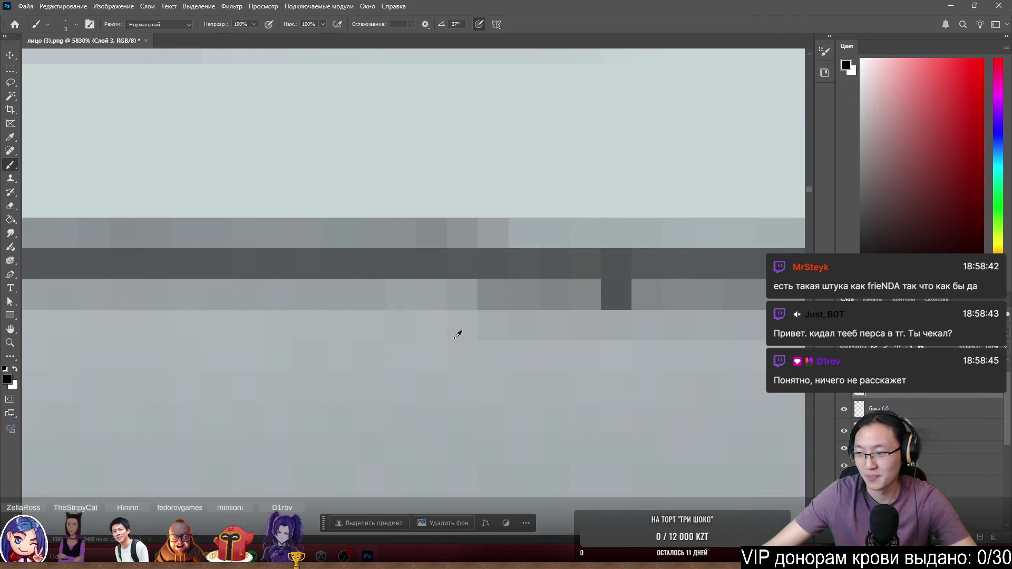
left_click_drag(553, 265, 522, 265, "alt")
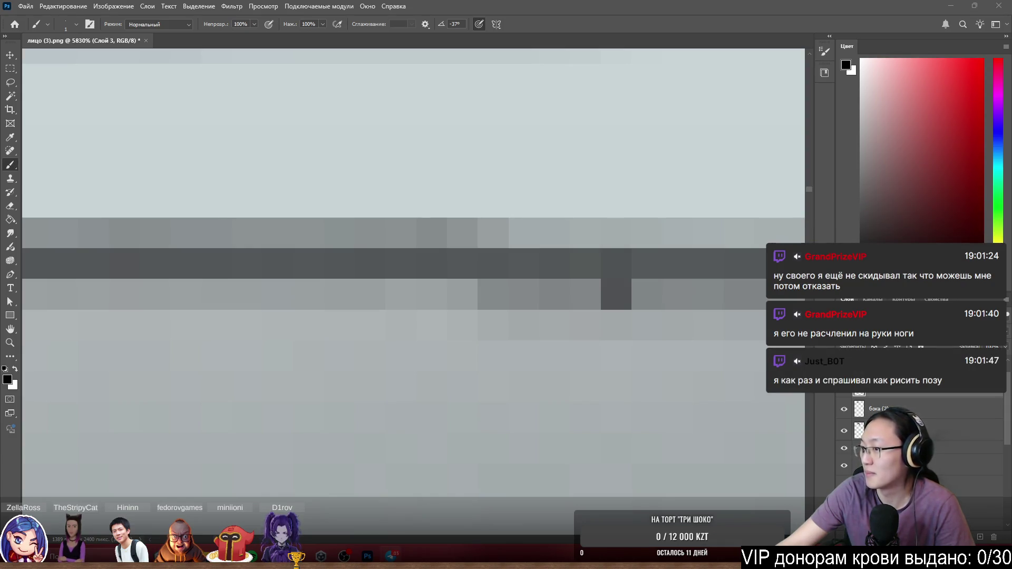
key("alt+Tab")
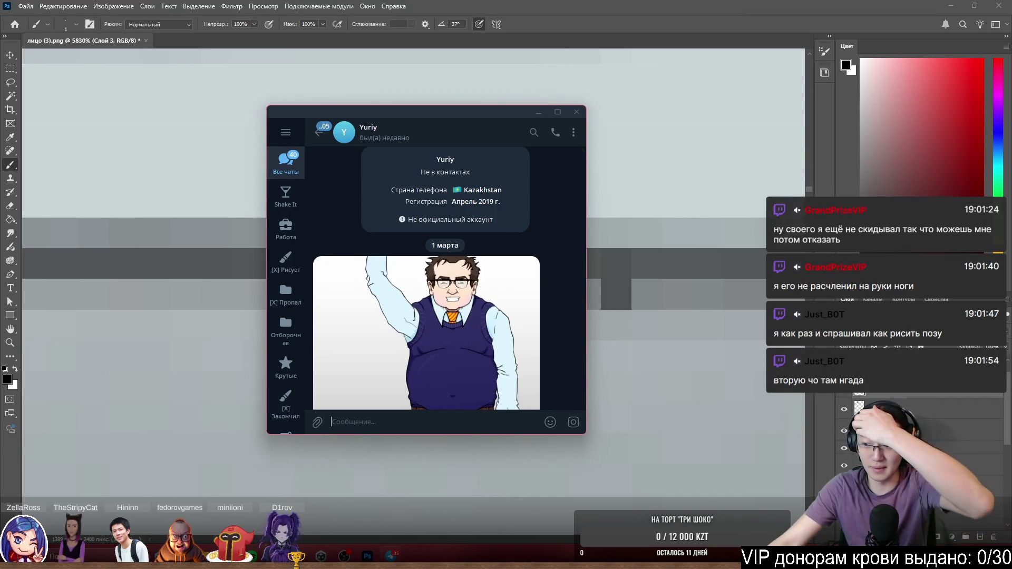
Maximize the Telegram window and open the shared character image full-size.
left_click_drag(439, 111, 411, 10)
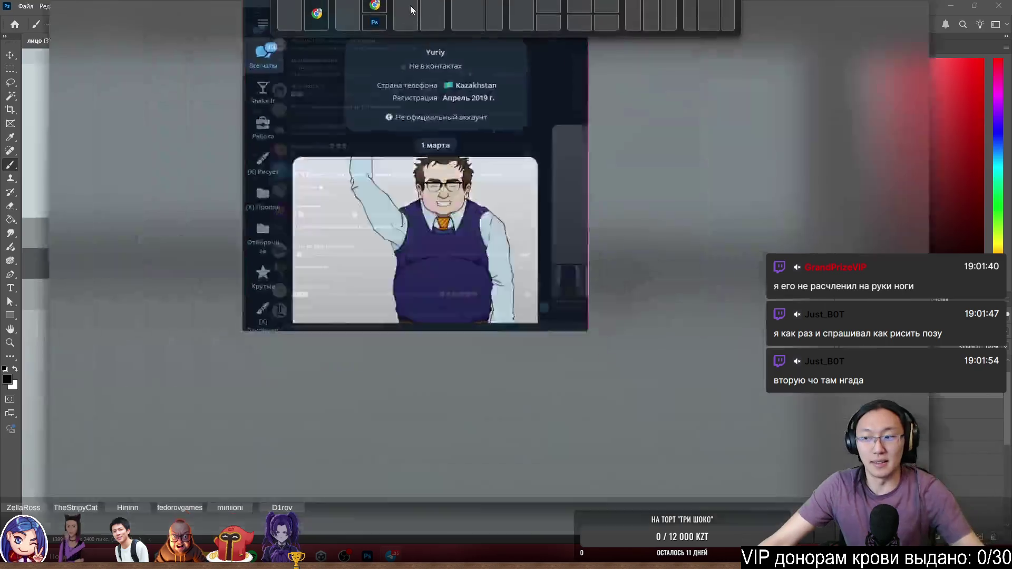
left_click(411, 10)
left_click(625, 285)
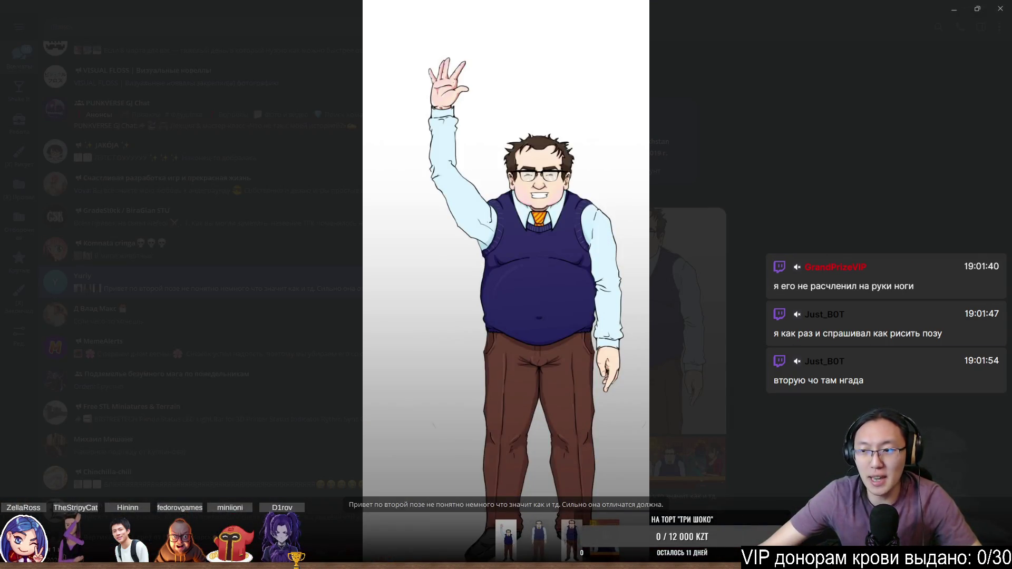
key("Right")
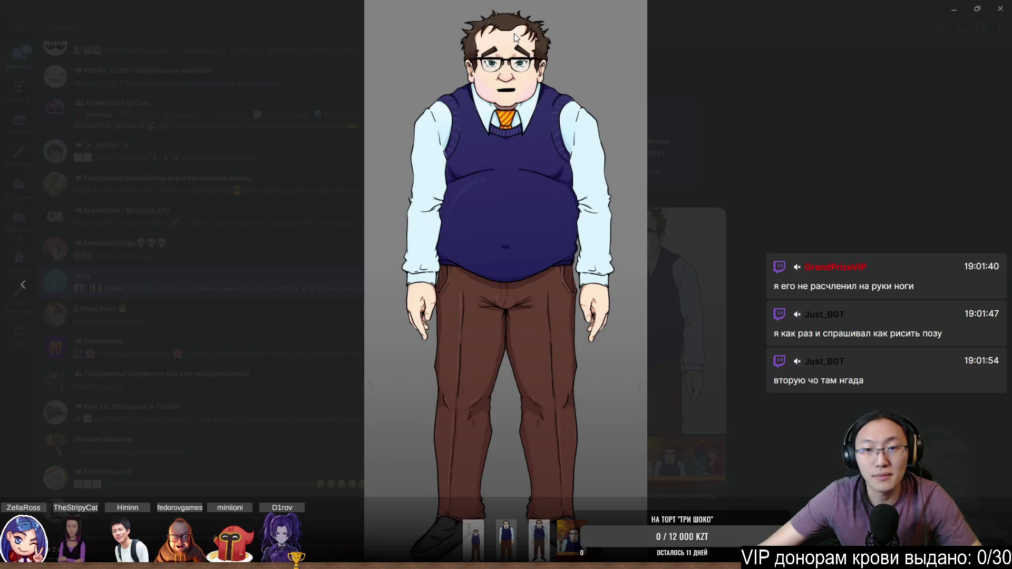
scroll(550, 56, "up", 3)
Pan to the head, arrow through the album to the bar scene, and close the viewer.
left_click_drag(558, 96, 582, 248)
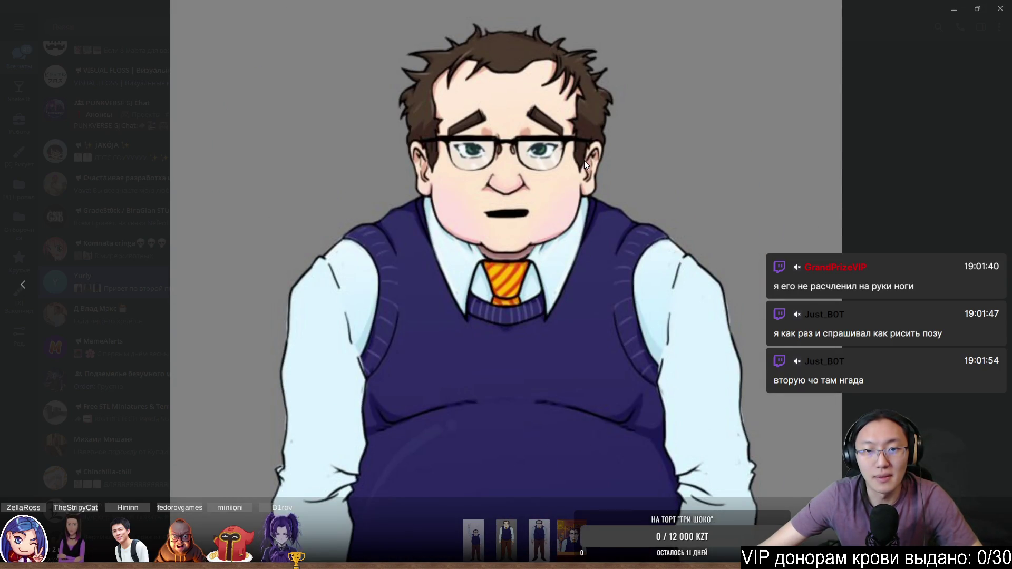
scroll(587, 157, "up", 2)
scroll(587, 156, "down", 6)
key("Right")
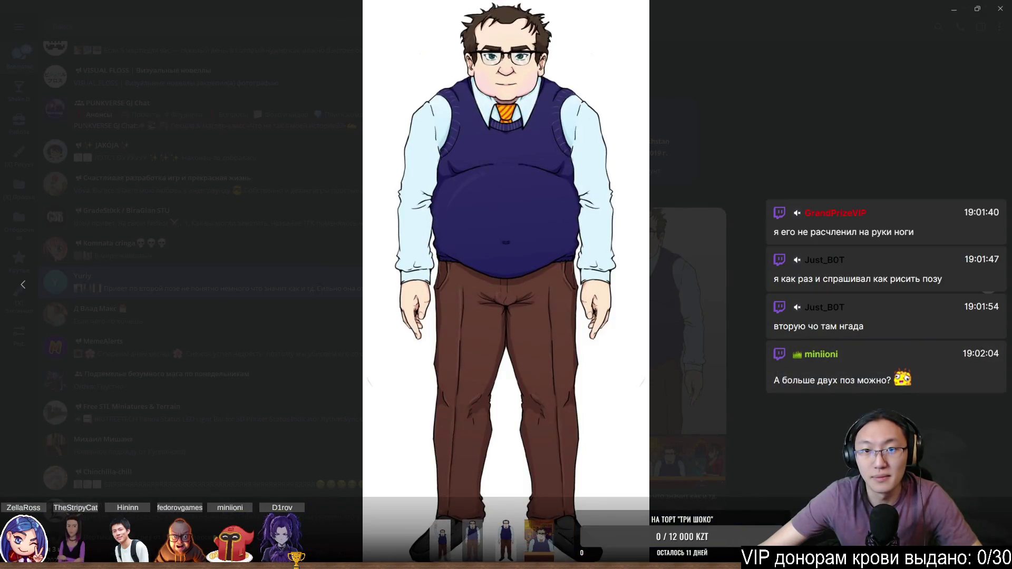
key("Right")
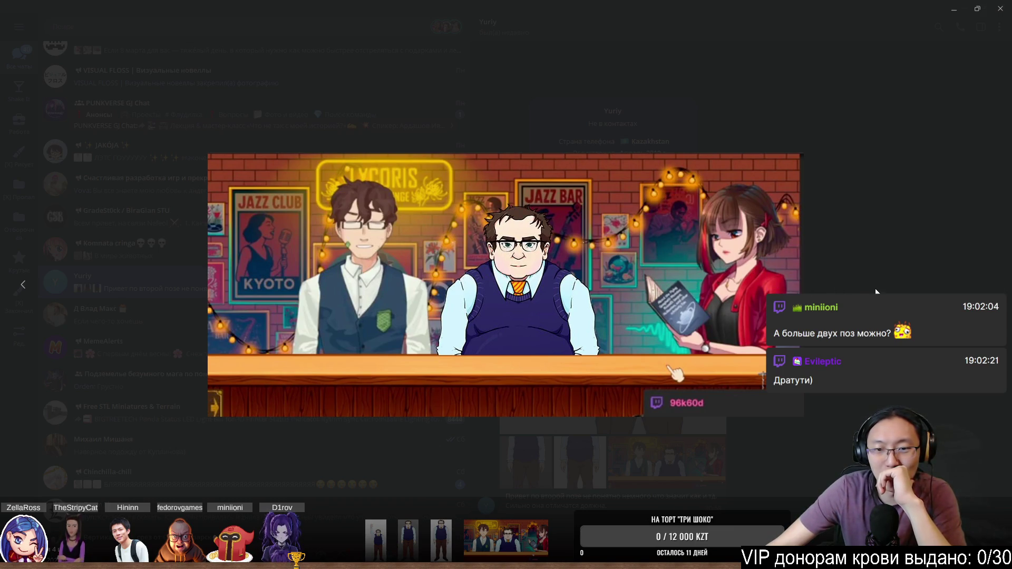
left_click(875, 289)
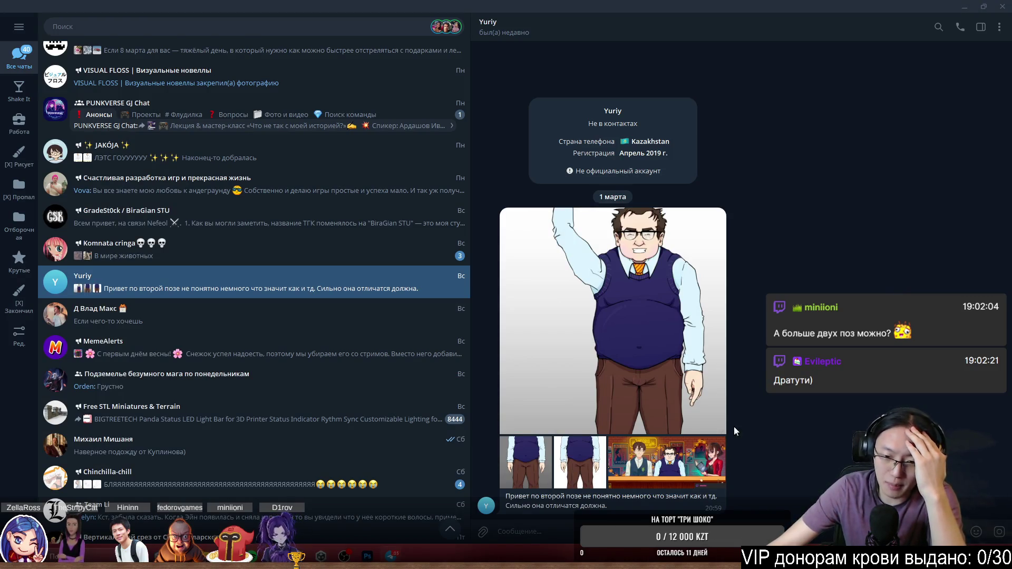
Reopen the album image, pan to the character's head, and leave the enlarged view.
left_click(666, 468)
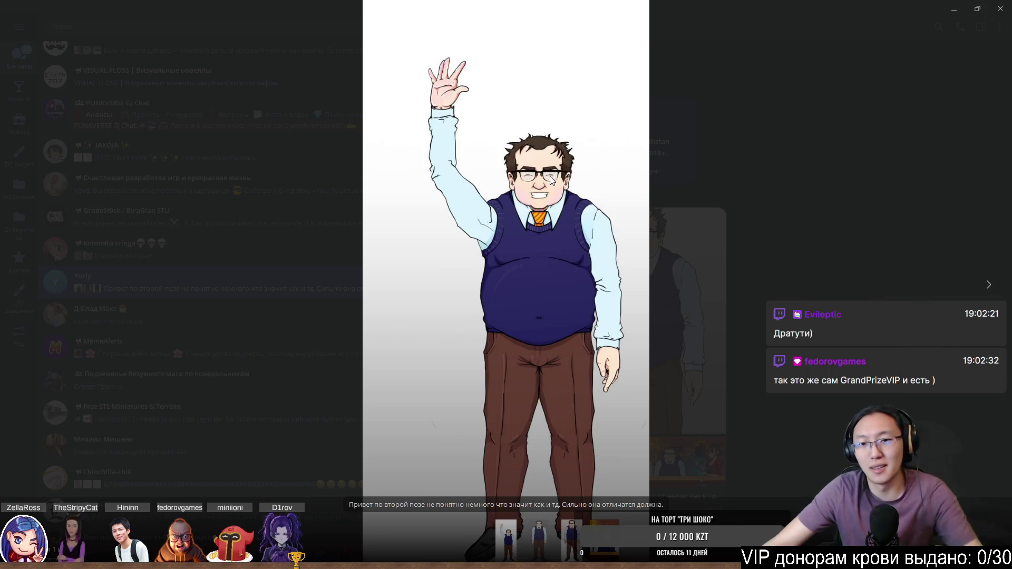
scroll(559, 153, "up", 5)
left_click_drag(597, 44, 688, 277)
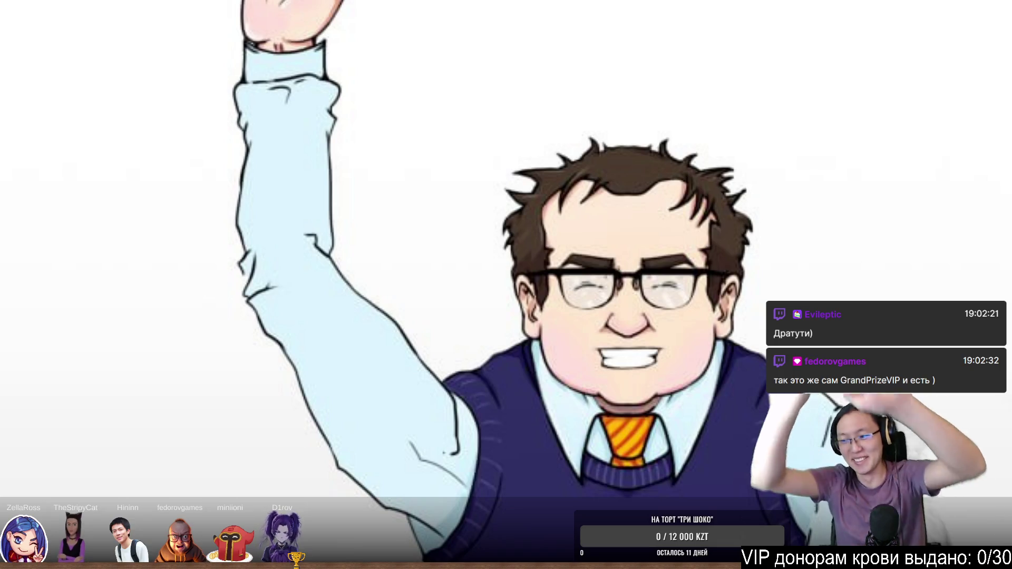
key("Escape")
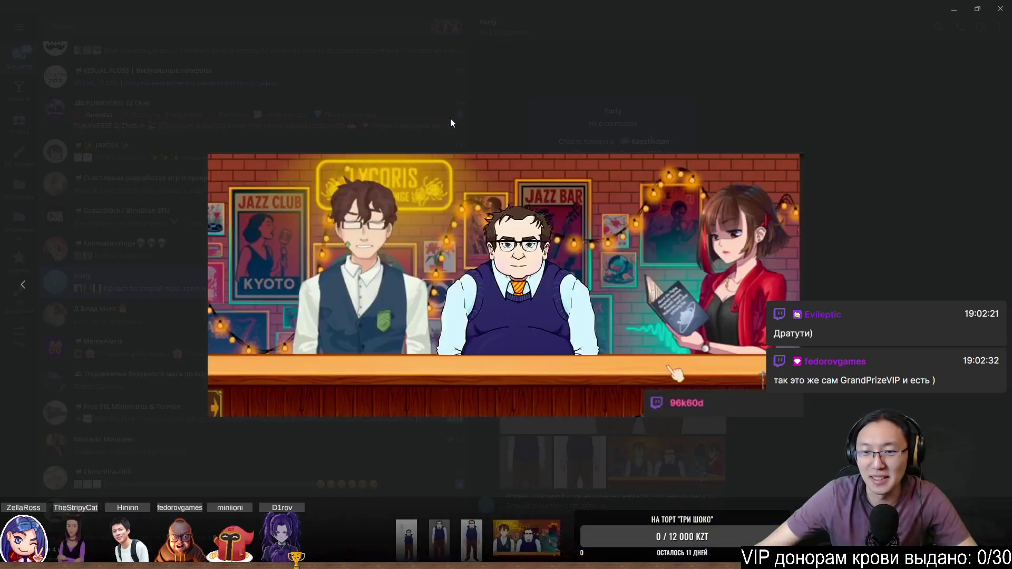
View the full-body character image and the next one, then close back to the chat.
left_click(449, 118)
key("Right")
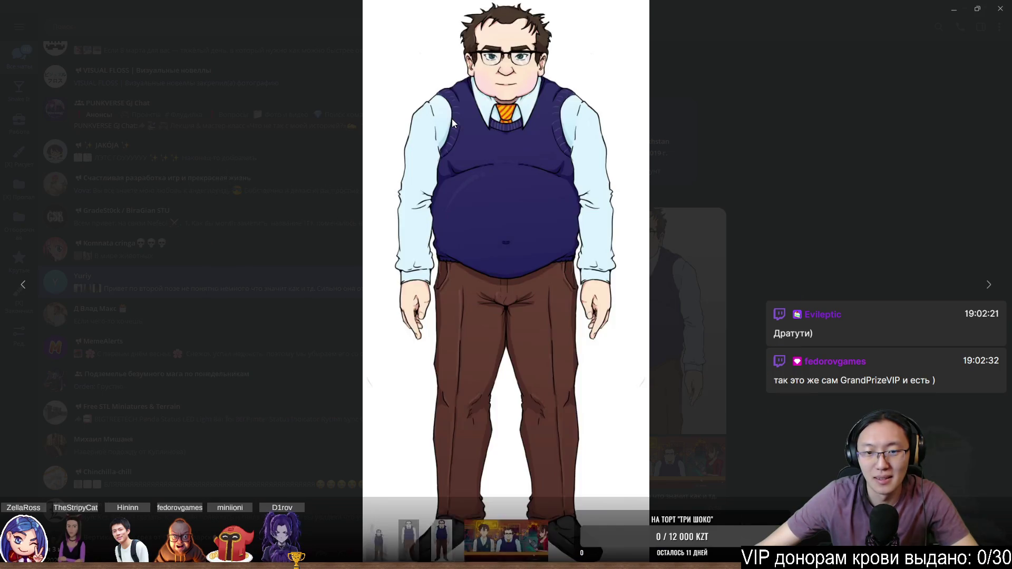
left_click(835, 176)
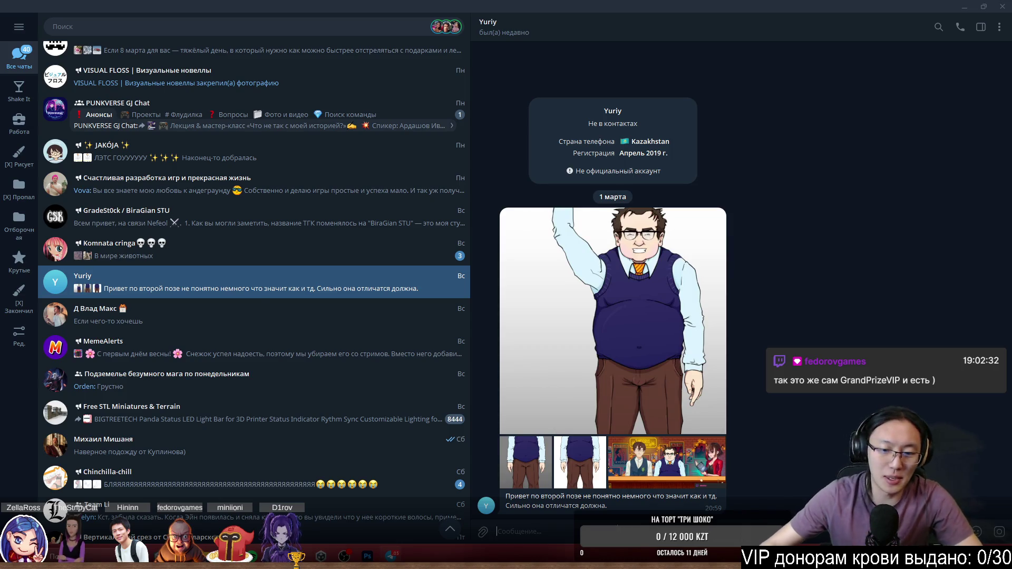
type("К")
Correct typos, finish the two-line reply about the story and second pose, send it and close Telegram.
key("BackSpace")
type("При")
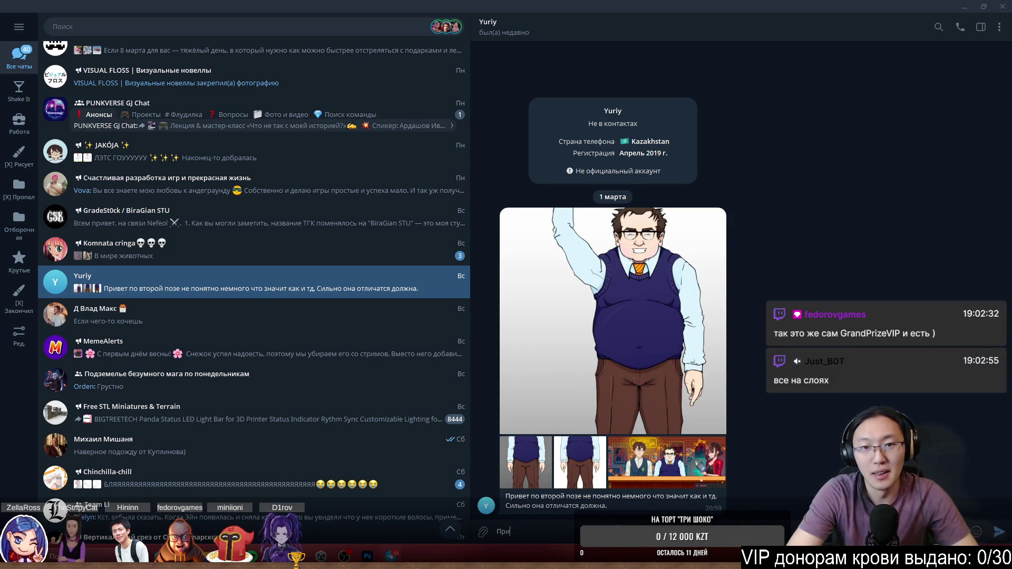
type("вет! Ск")
key("BackSpace")
key("BackSpace")
key("BackSpace")
key("BackSpace")
key("BackSpace")
key("shift+Return")
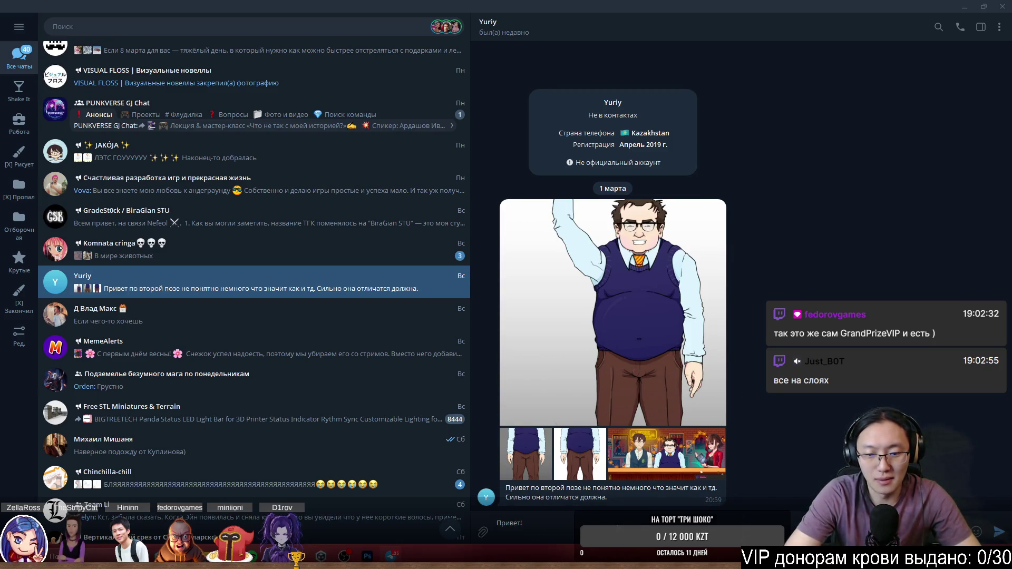
type("Кто будет")
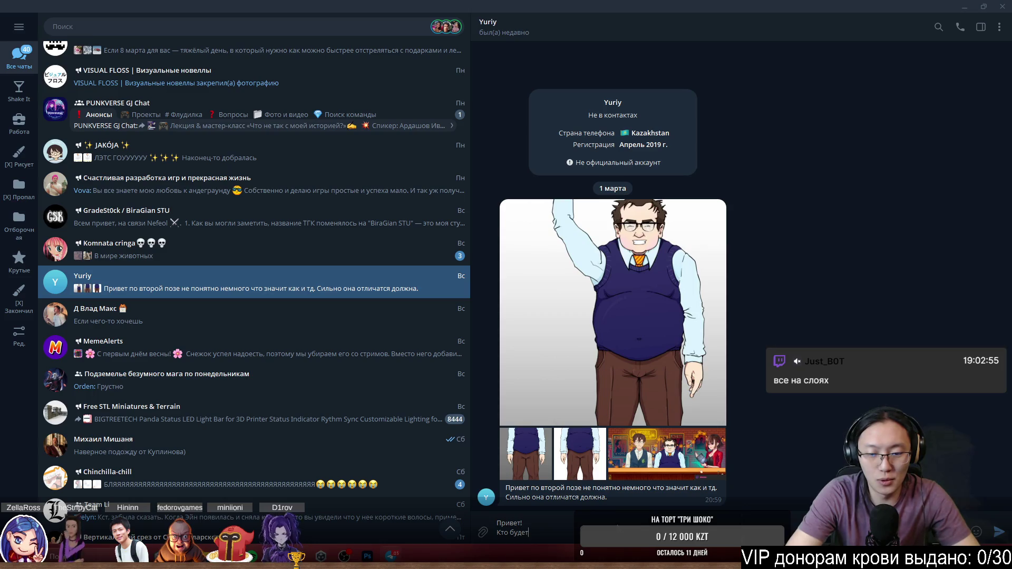
type(" писать сюжет.")
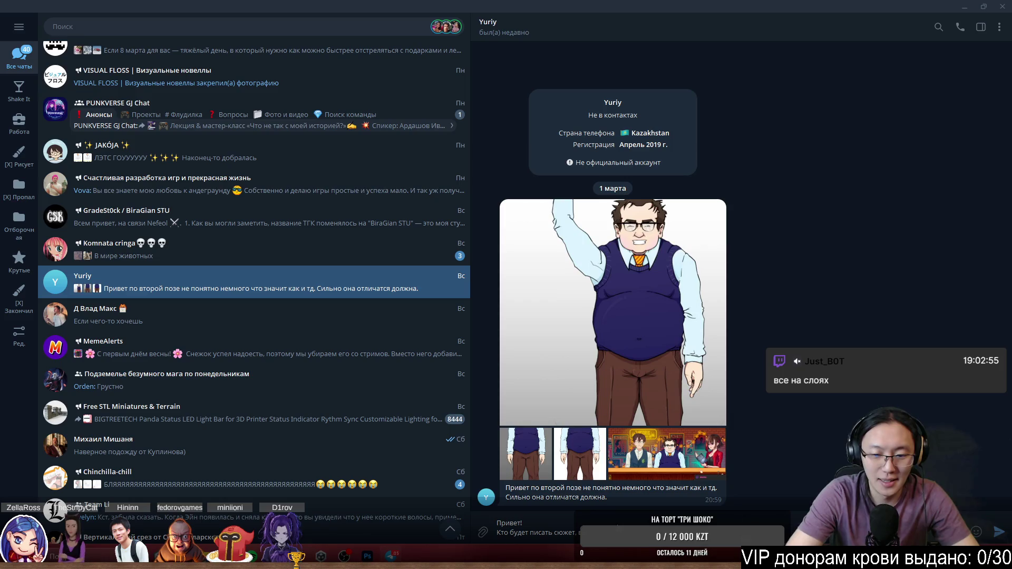
type(" вы, или я?")
type("сли ")
type(", то н")
type("апишу")
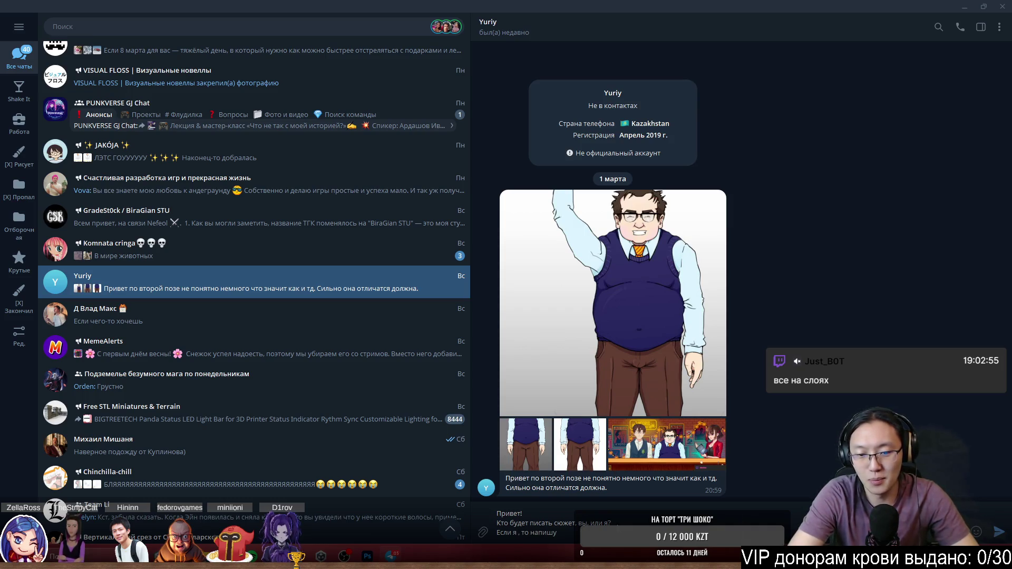
type("что по")
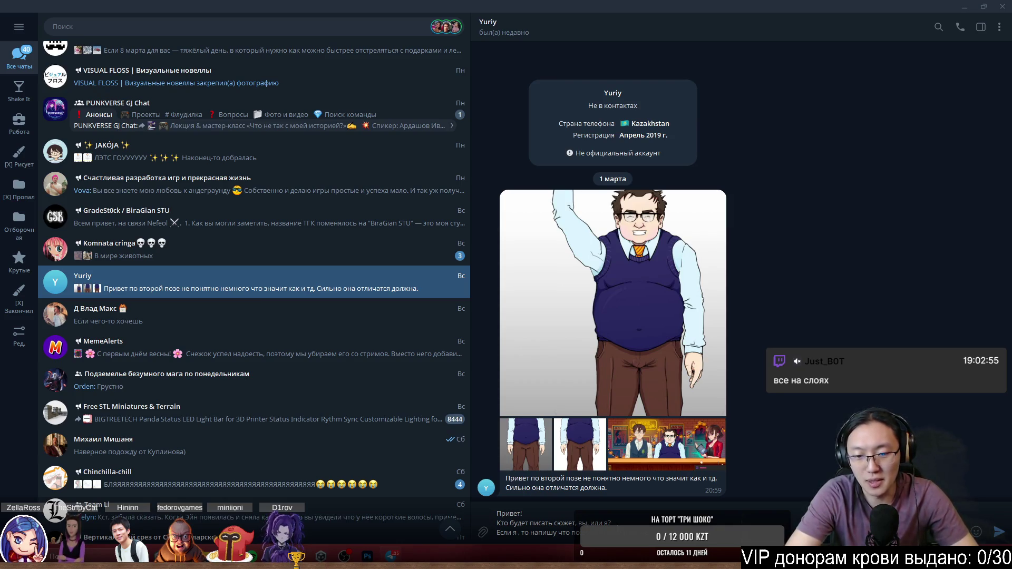
key("Return")
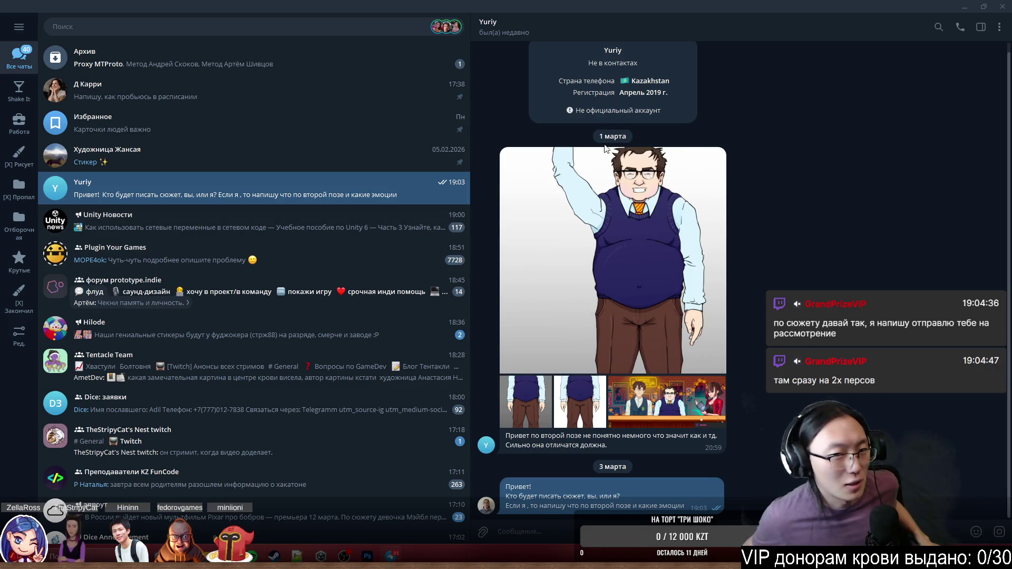
left_click(1001, 7)
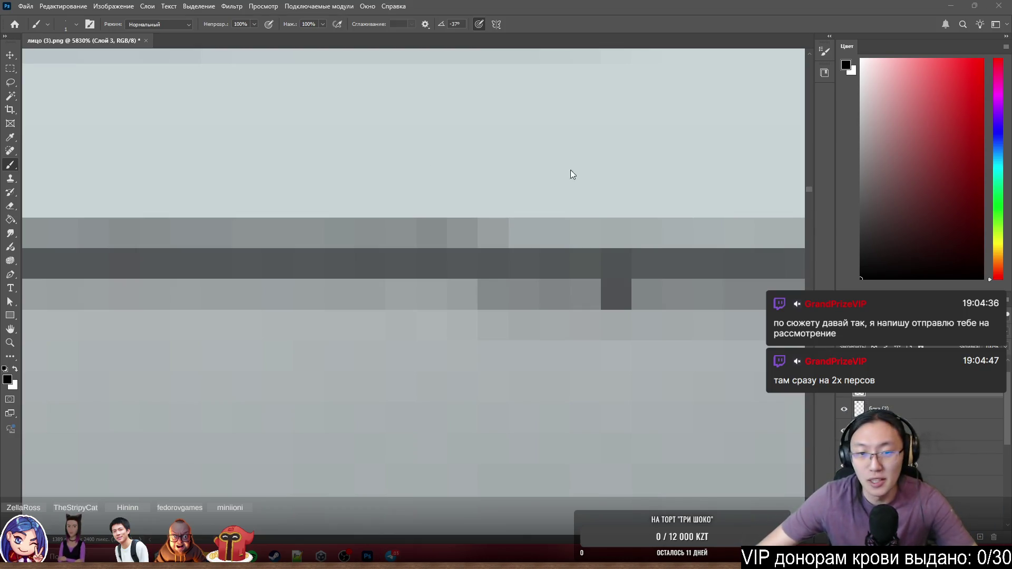
scroll(531, 264, "down", 6)
scroll(438, 267, "down", 4)
scroll(410, 280, "up", 3)
scroll(507, 293, "up", 5)
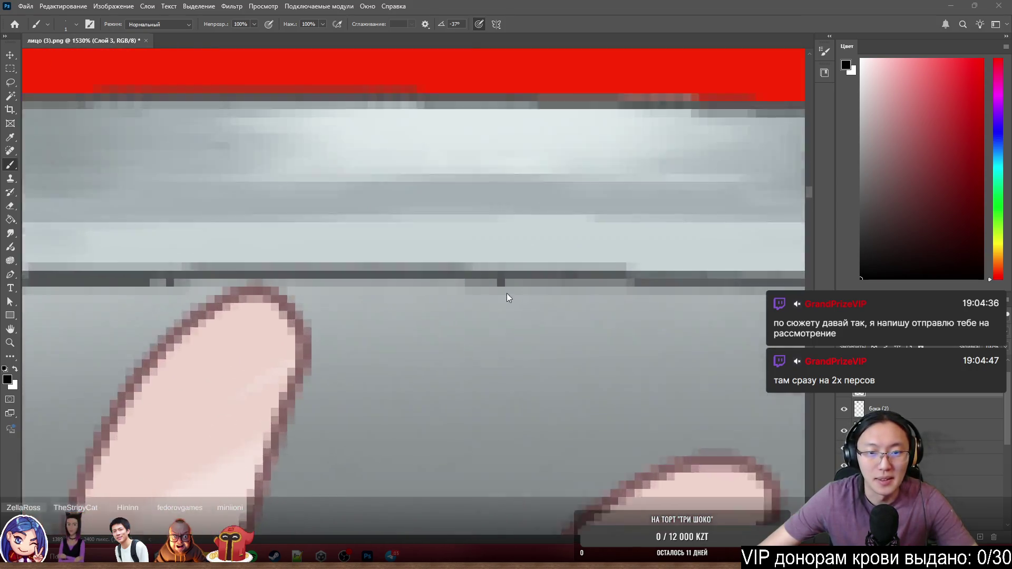
scroll(506, 294, "up", 4)
On the предплечье.поднос layer, sample the rim's light grey and paint over the dark notches along the tray edge.
left_click(490, 306, "ctrl")
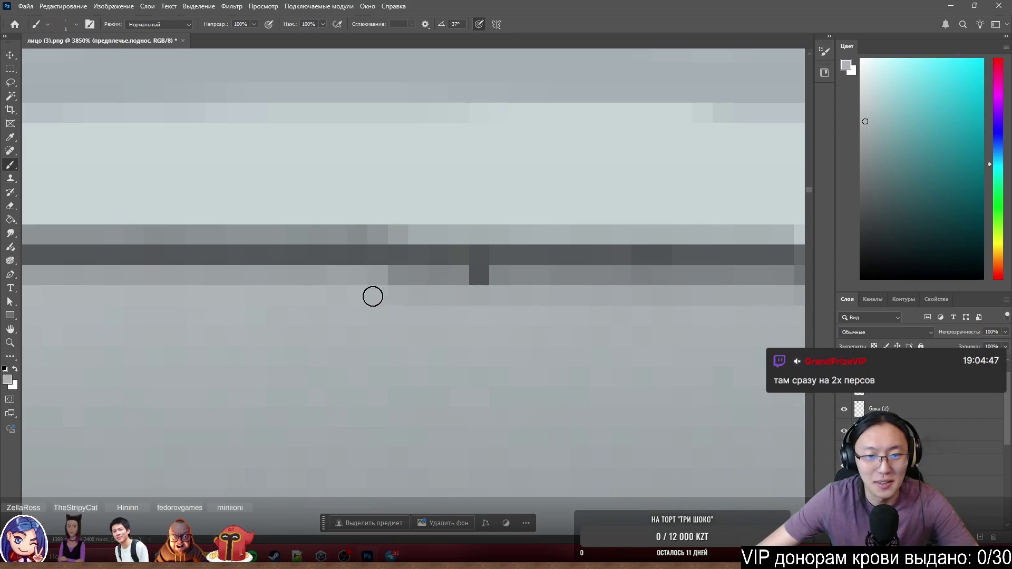
left_click(372, 294, "alt")
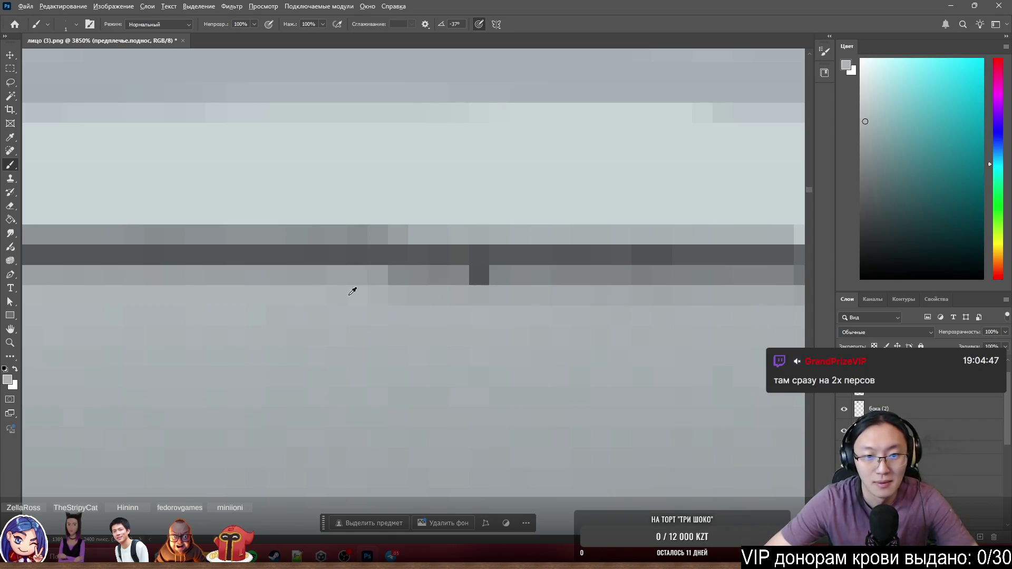
left_click_drag(415, 289, 518, 299)
left_click(458, 281)
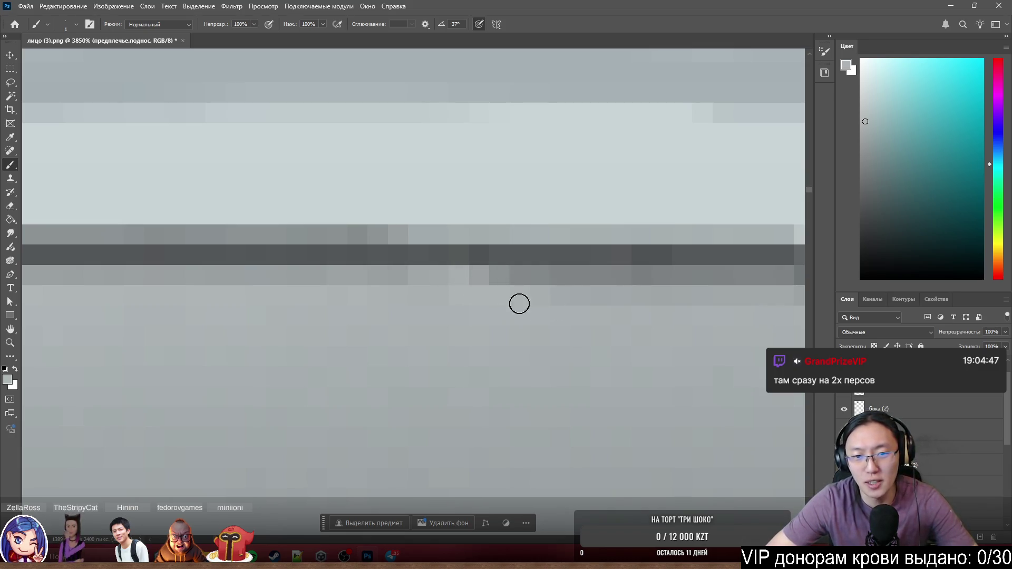
scroll(566, 332, "down", 1)
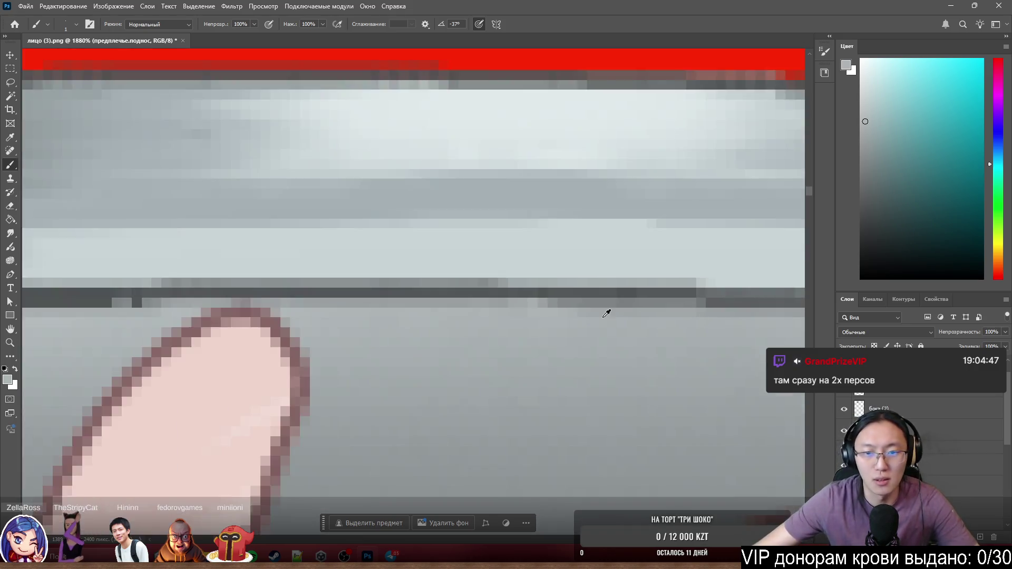
scroll(606, 313, "down", 3)
scroll(272, 305, "up", 3)
scroll(475, 317, "up", 2)
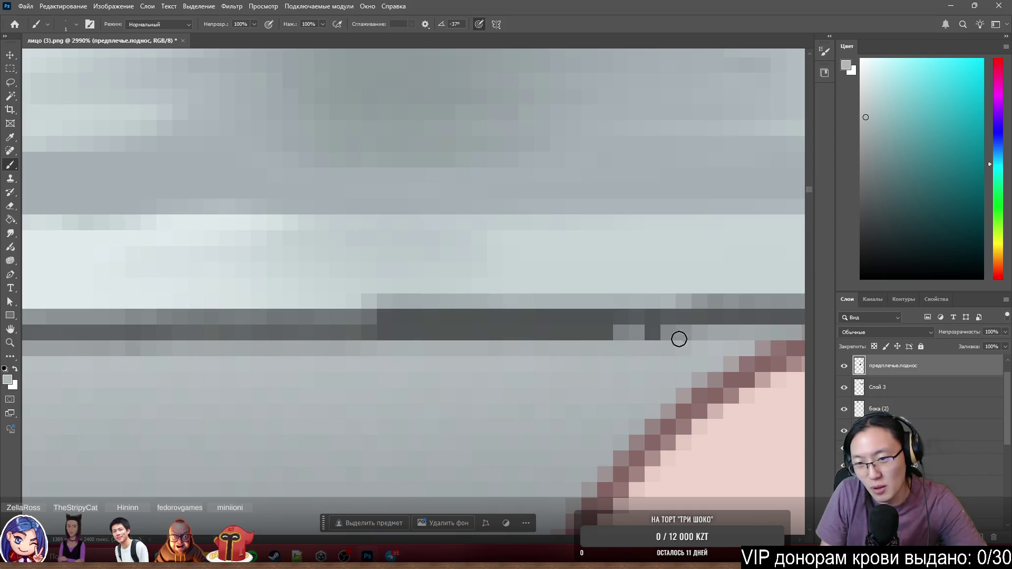
left_click_drag(648, 333, 670, 337)
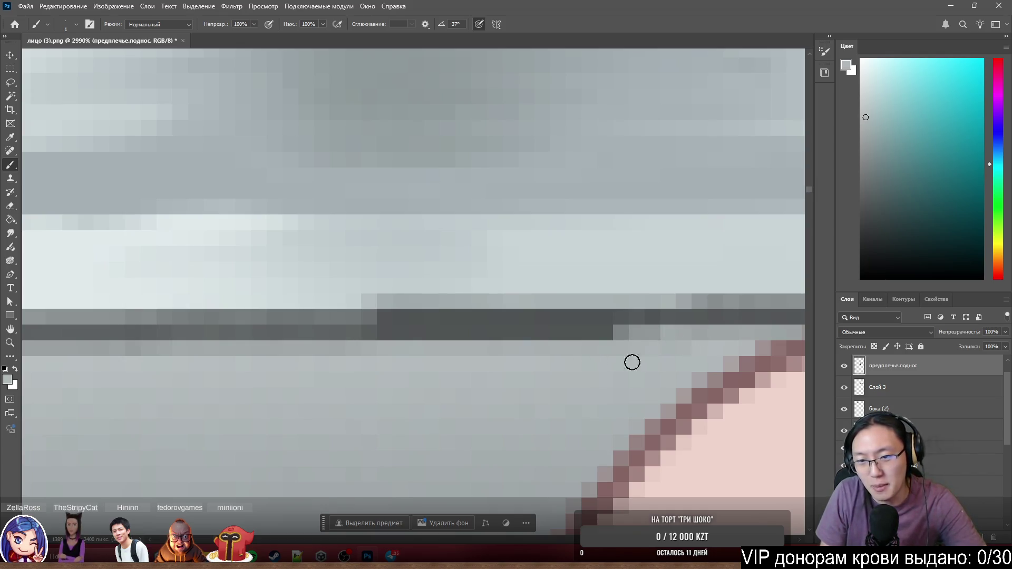
scroll(609, 348, "down", 8)
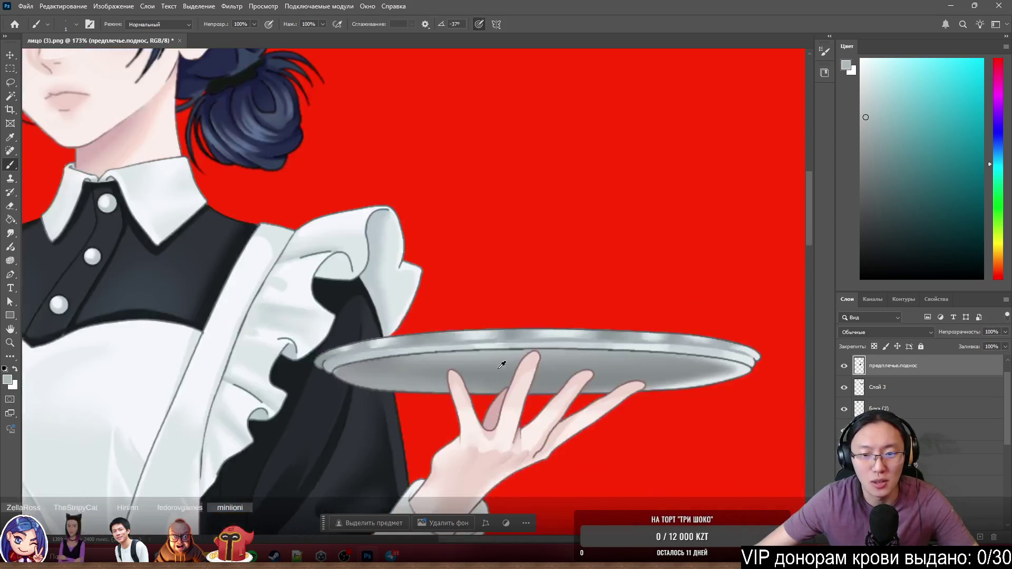
scroll(500, 364, "down", 3)
scroll(501, 365, "up", 5)
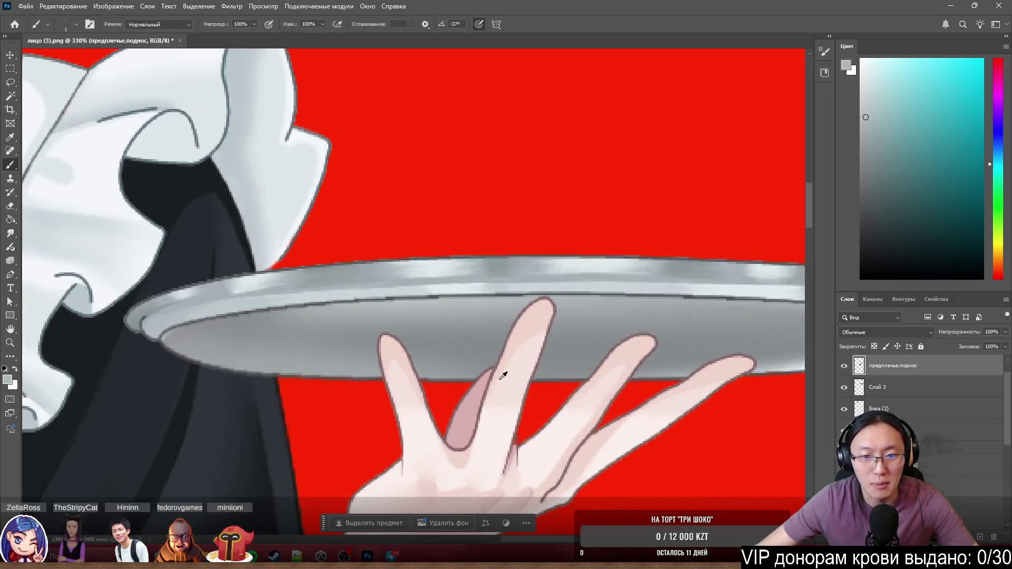
Delete the Слой 3 layer from the Layers panel.
left_click(919, 387)
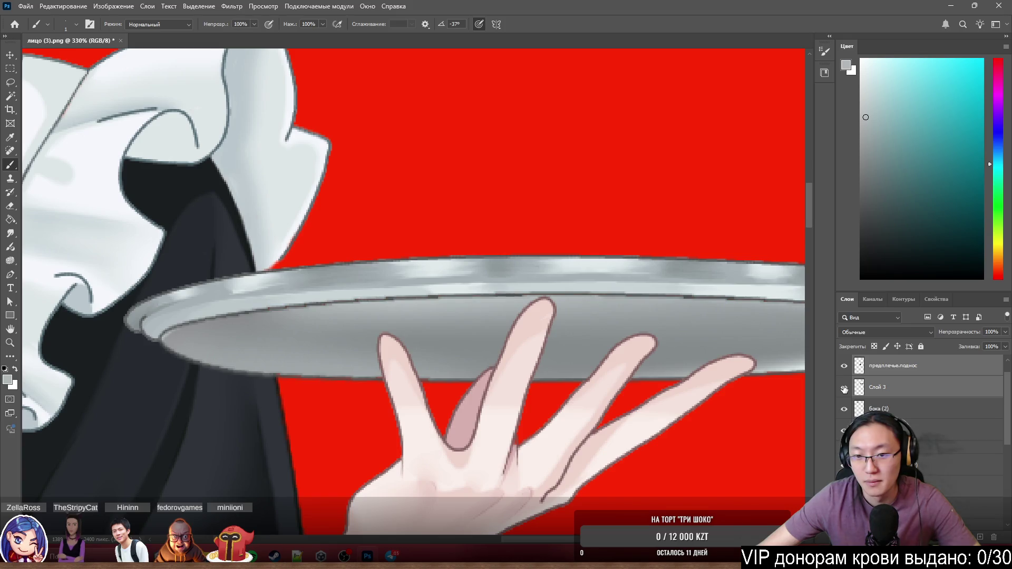
key("Delete")
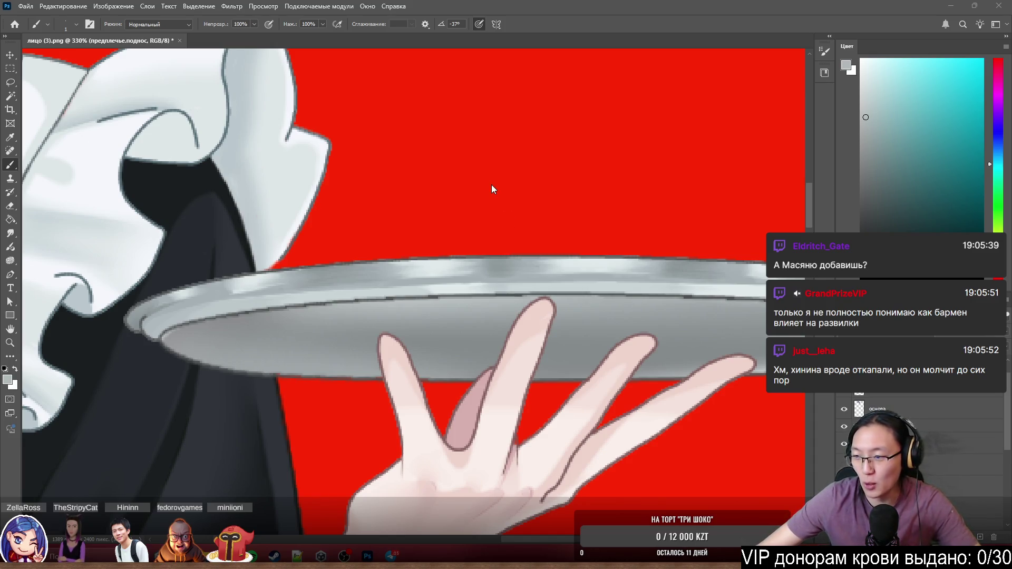
scroll(491, 184, "down", 3)
scroll(488, 196, "down", 3)
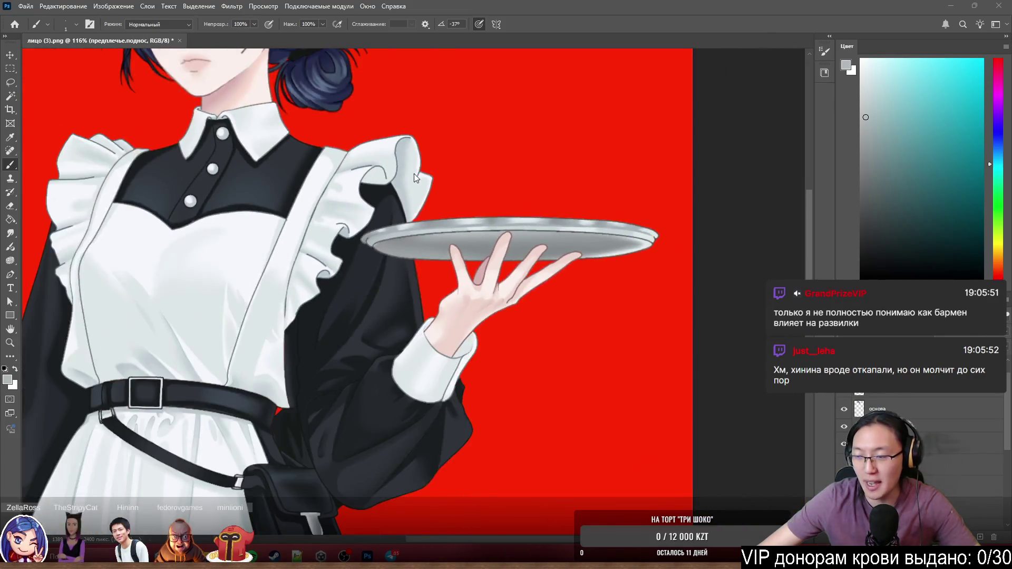
scroll(413, 173, "up", 4)
scroll(417, 176, "down", 3)
scroll(491, 232, "up", 2)
scroll(505, 246, "up", 2)
scroll(505, 246, "down", 1)
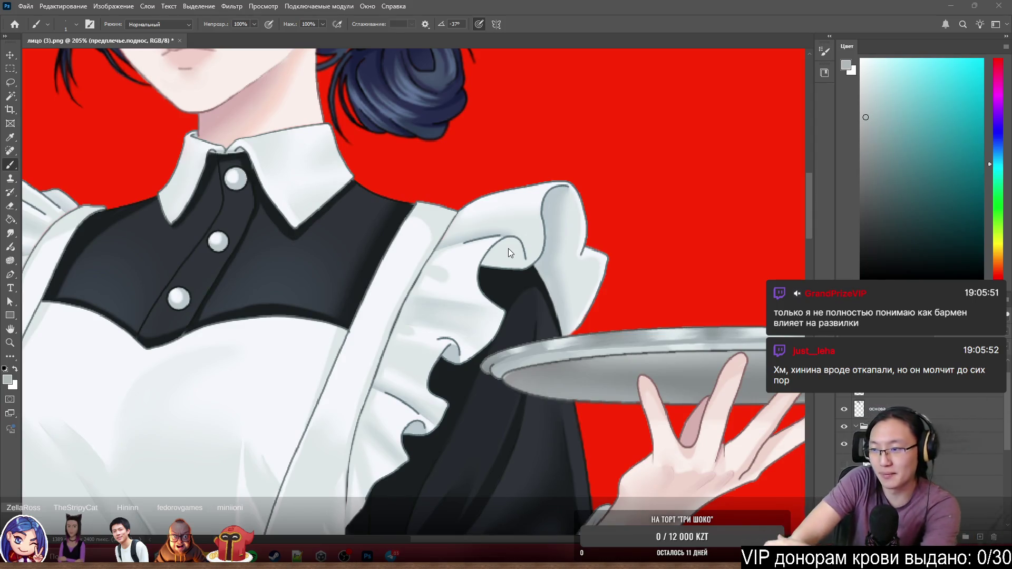
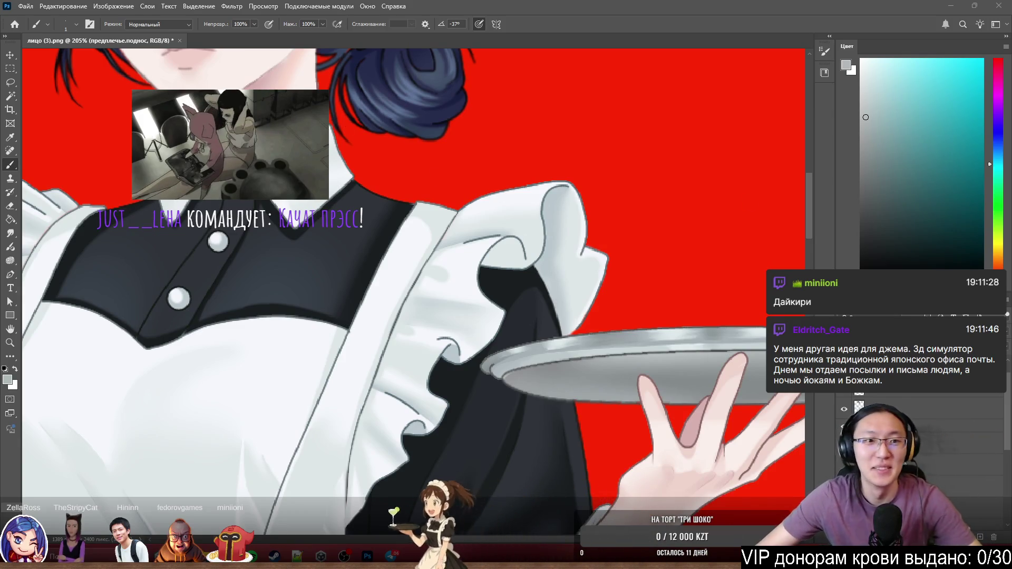
right_click(374, 155)
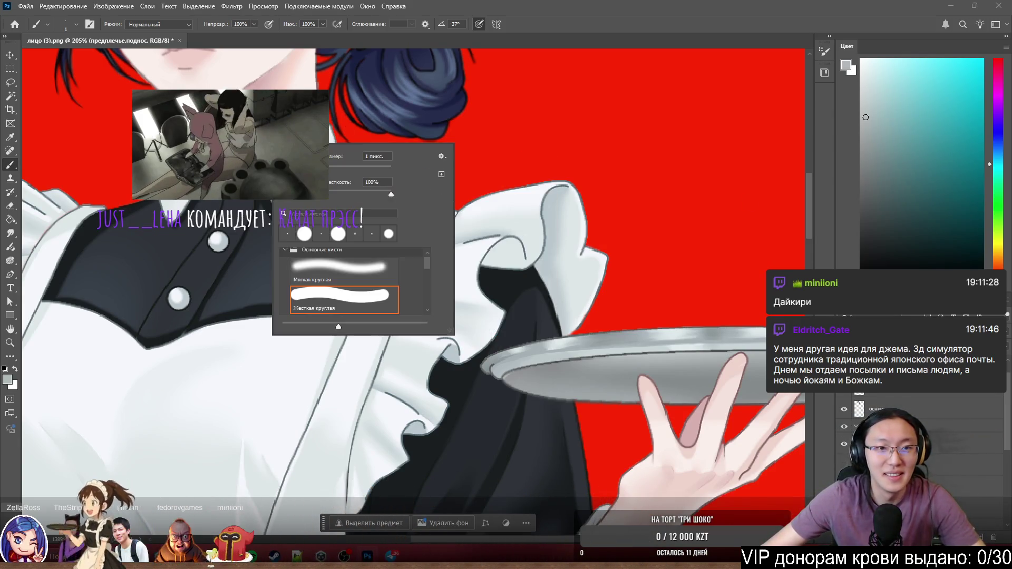
key("Escape")
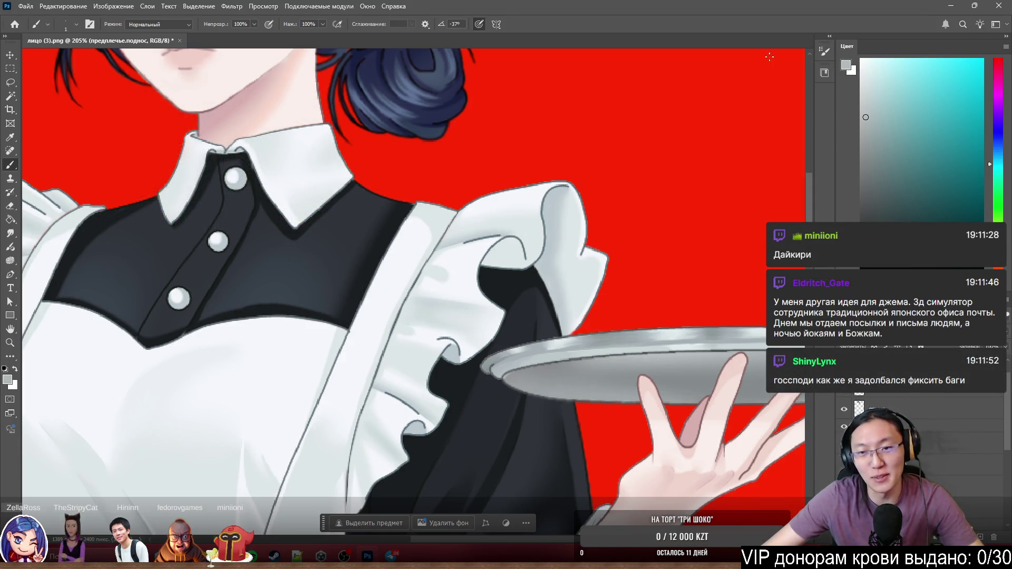
scroll(474, 238, "down", 3)
scroll(534, 172, "up", 5)
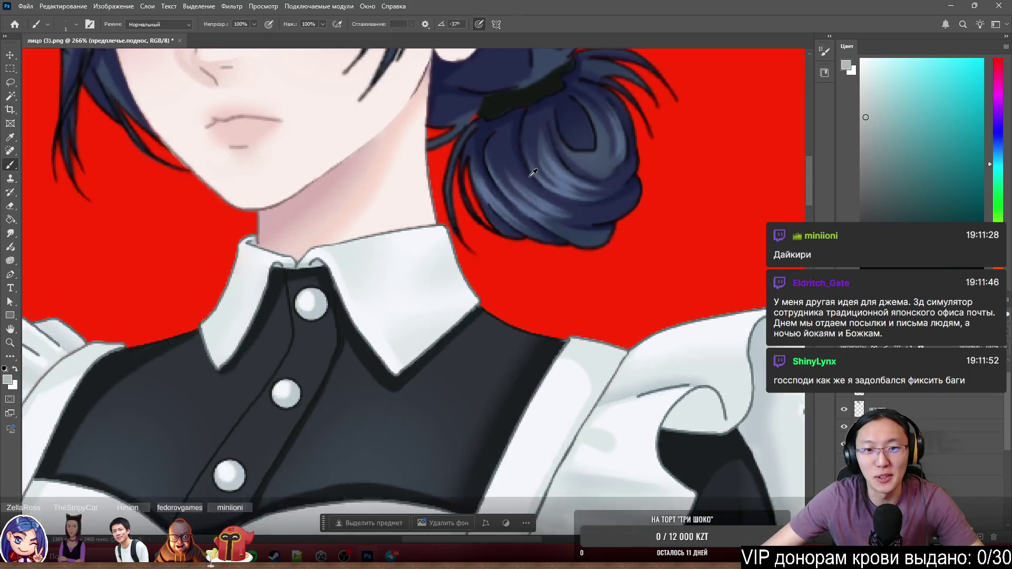
scroll(533, 172, "up", 2)
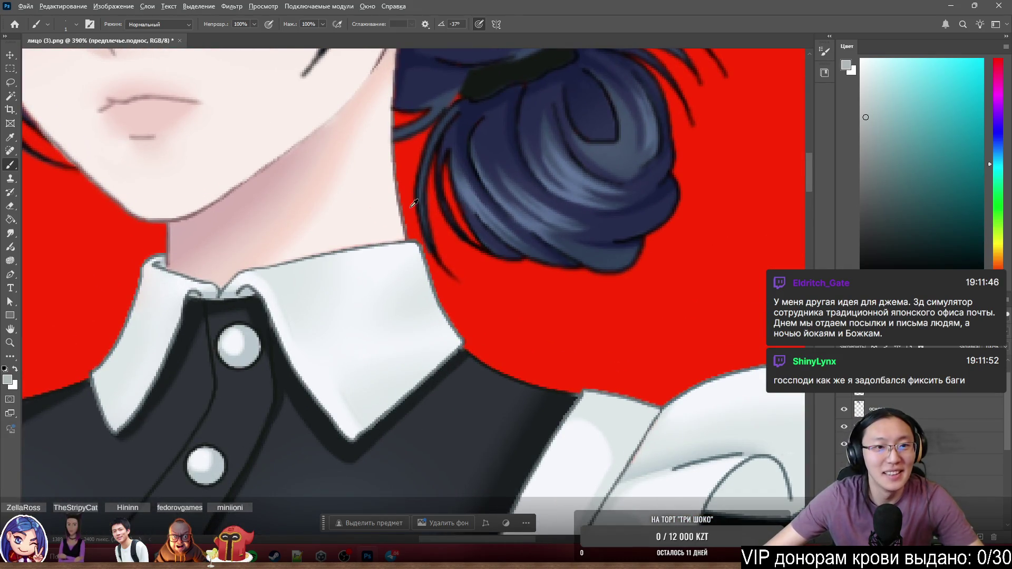
scroll(412, 201, "down", 1)
scroll(394, 172, "down", 1)
scroll(405, 176, "down", 2)
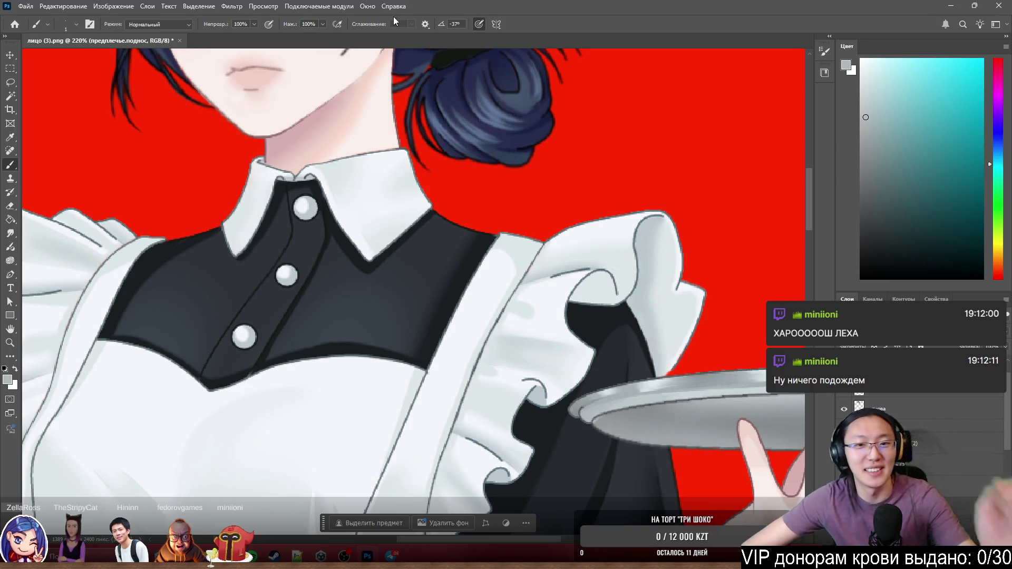
scroll(282, 173, "down", 3)
scroll(431, 279, "down", 2)
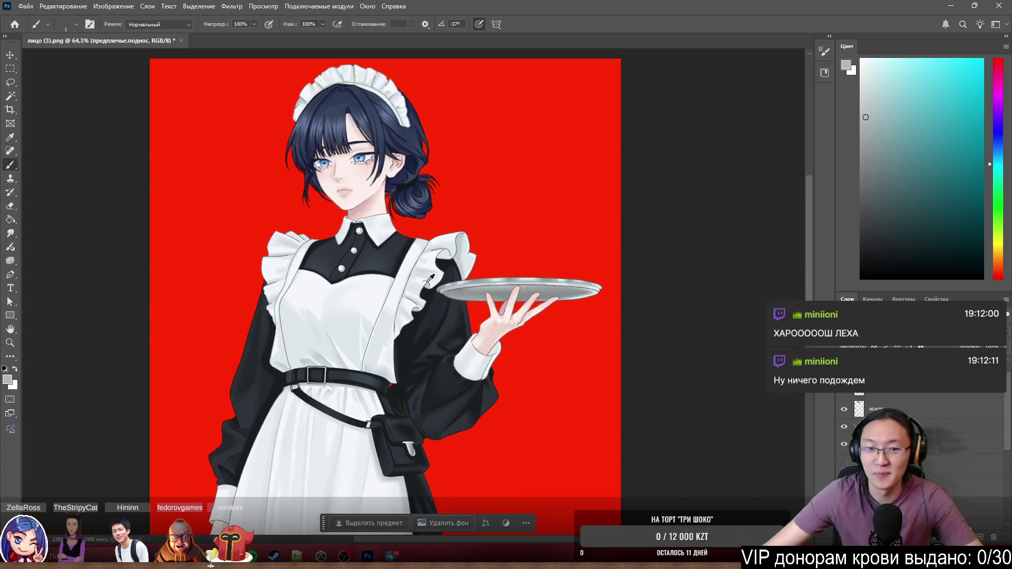
scroll(322, 294, "up", 3)
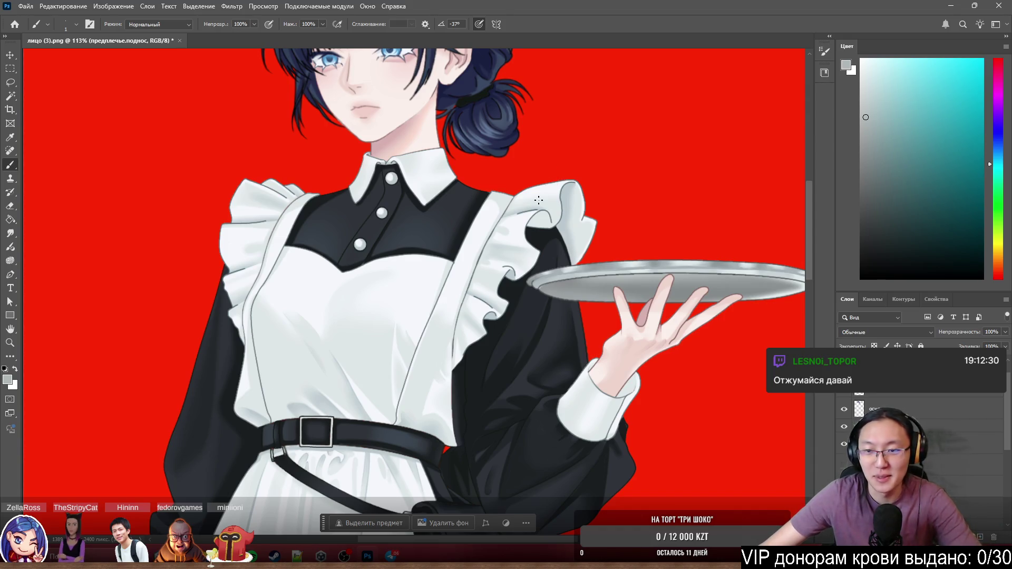
scroll(545, 212, "up", 3)
scroll(541, 249, "up", 2)
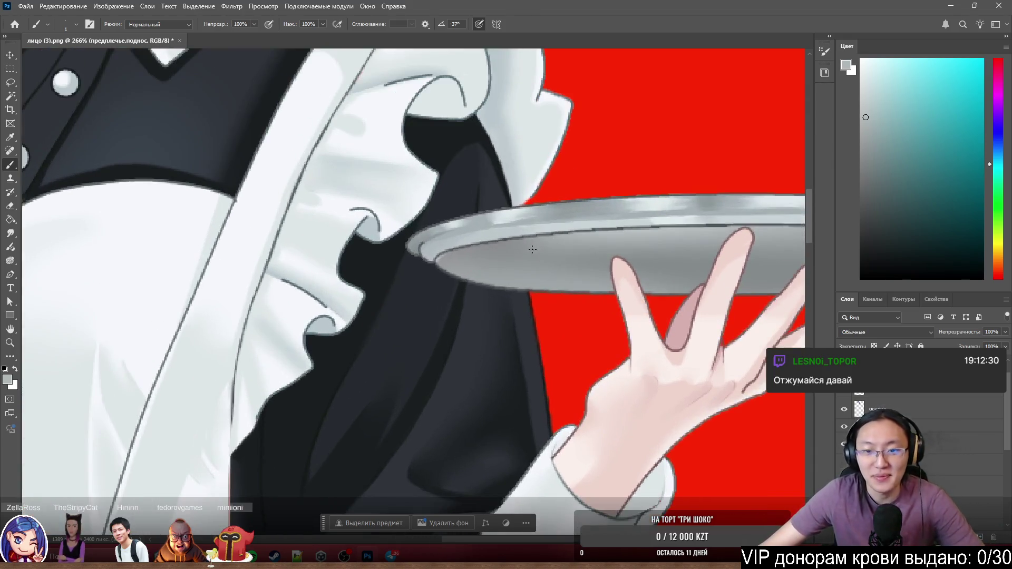
scroll(615, 269, "up", 3)
scroll(616, 269, "up", 3)
scroll(618, 288, "up", 2)
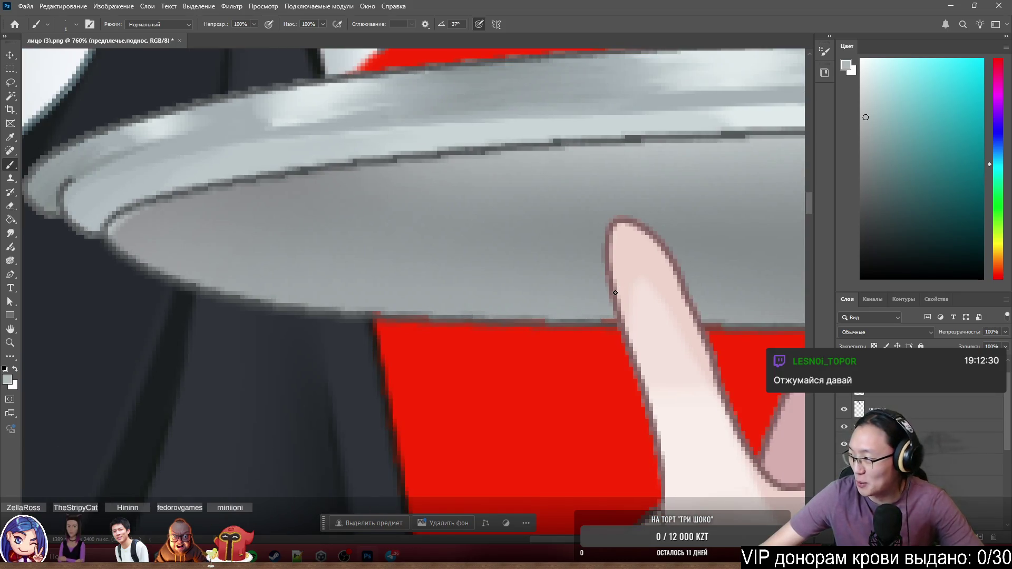
scroll(616, 293, "down", 4)
scroll(601, 297, "down", 3)
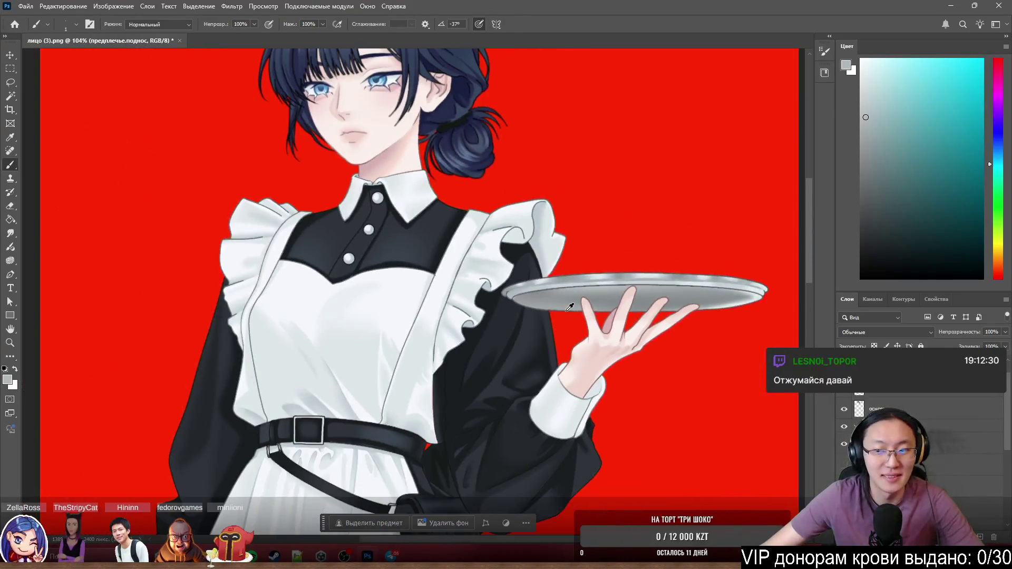
scroll(569, 304, "down", 2)
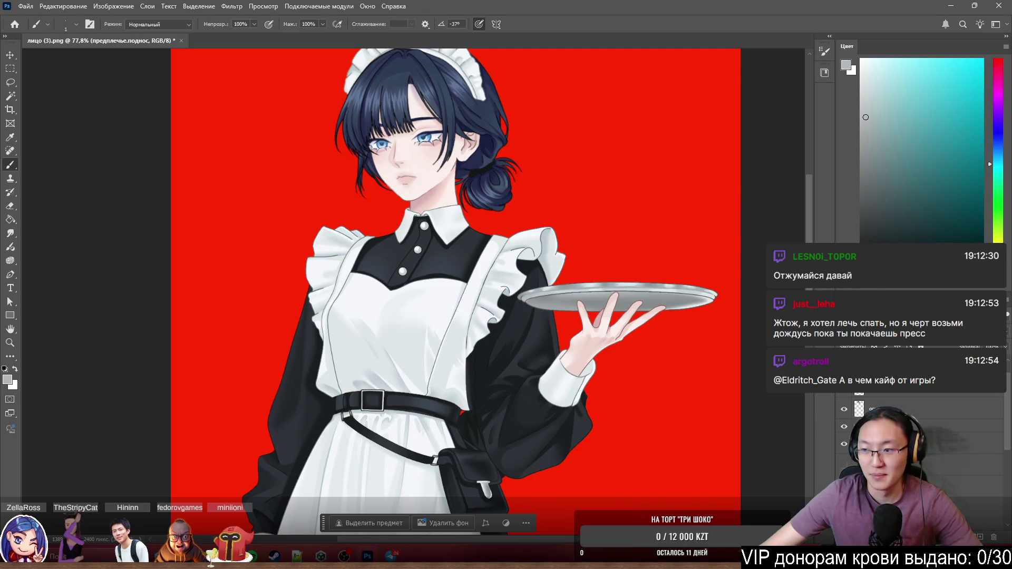
scroll(378, 212, "up", 2)
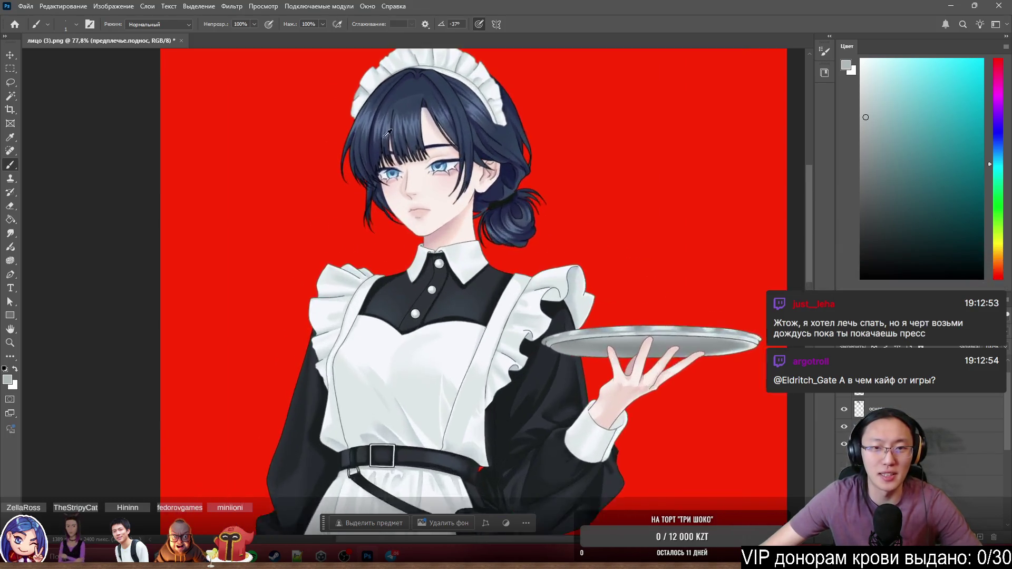
scroll(443, 190, "up", 1)
scroll(436, 177, "down", 1)
mouse_move(437, 177)
left_mouse_down()
mouse_move(395, 204)
mouse_move(620, 207)
left_mouse_up()
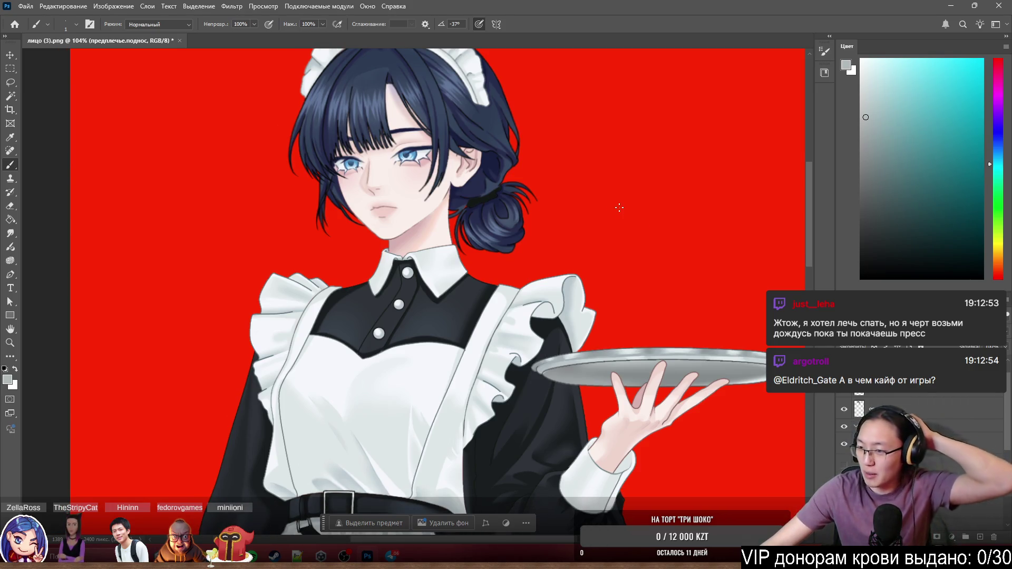